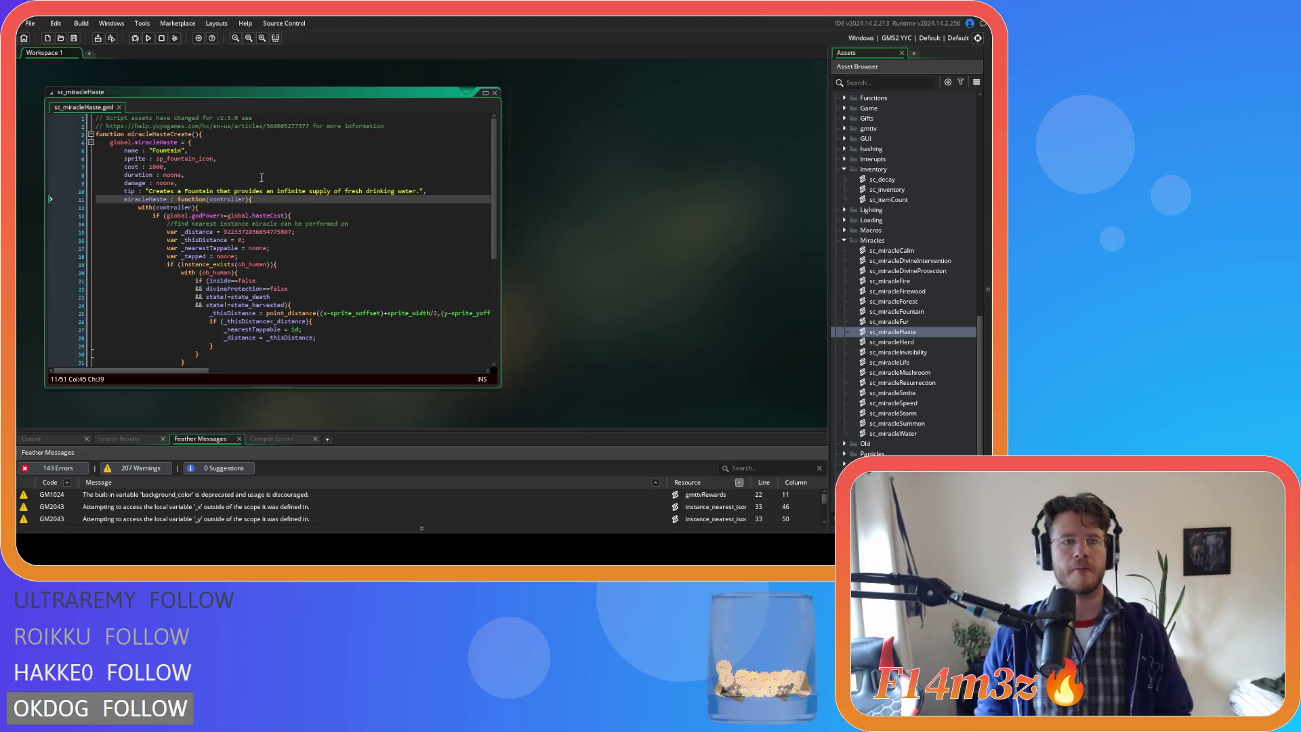
- Rename the copied Fountain miracle to Haste with sprite sp_haste_icon, and save sc_miracleHaste
{"action": "double_click", "coordinate": [158, 150]}
{"action": "type", "text": "Haste"}
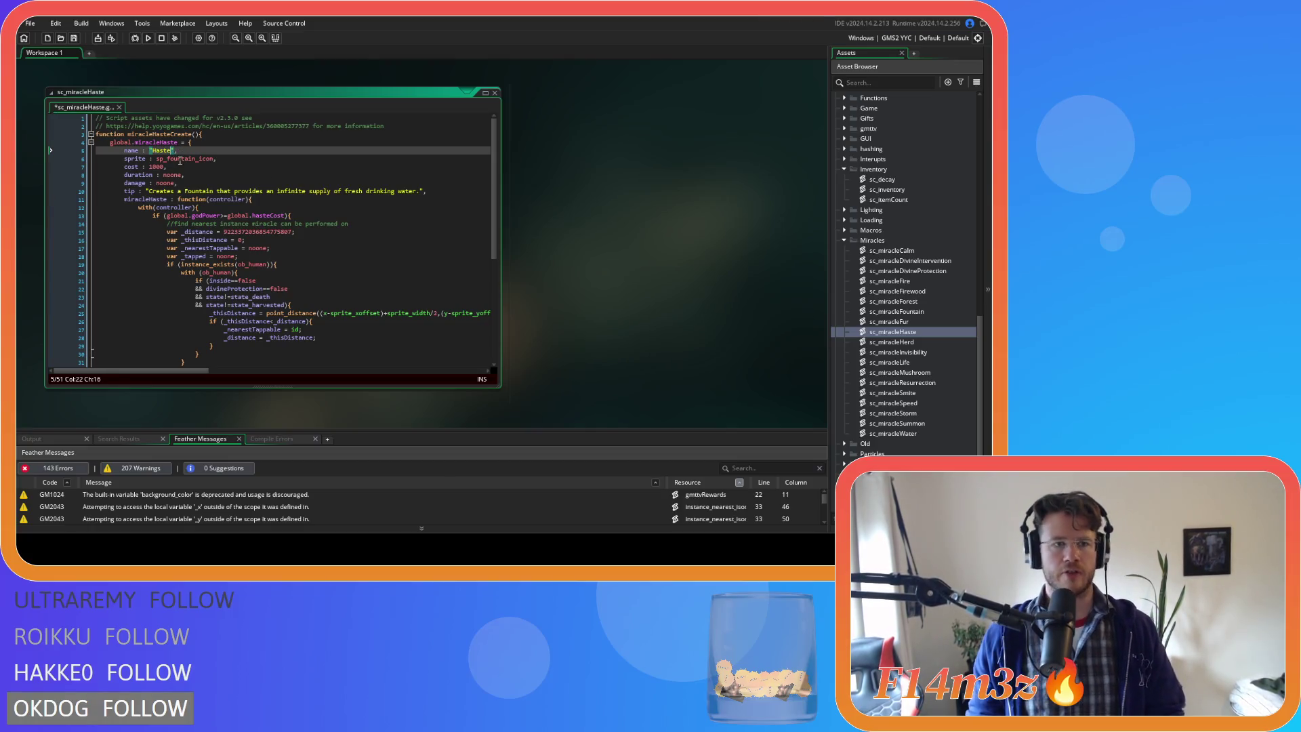
{"action": "left_click_drag", "start_coordinate": [170, 159], "coordinate": [197, 162]}
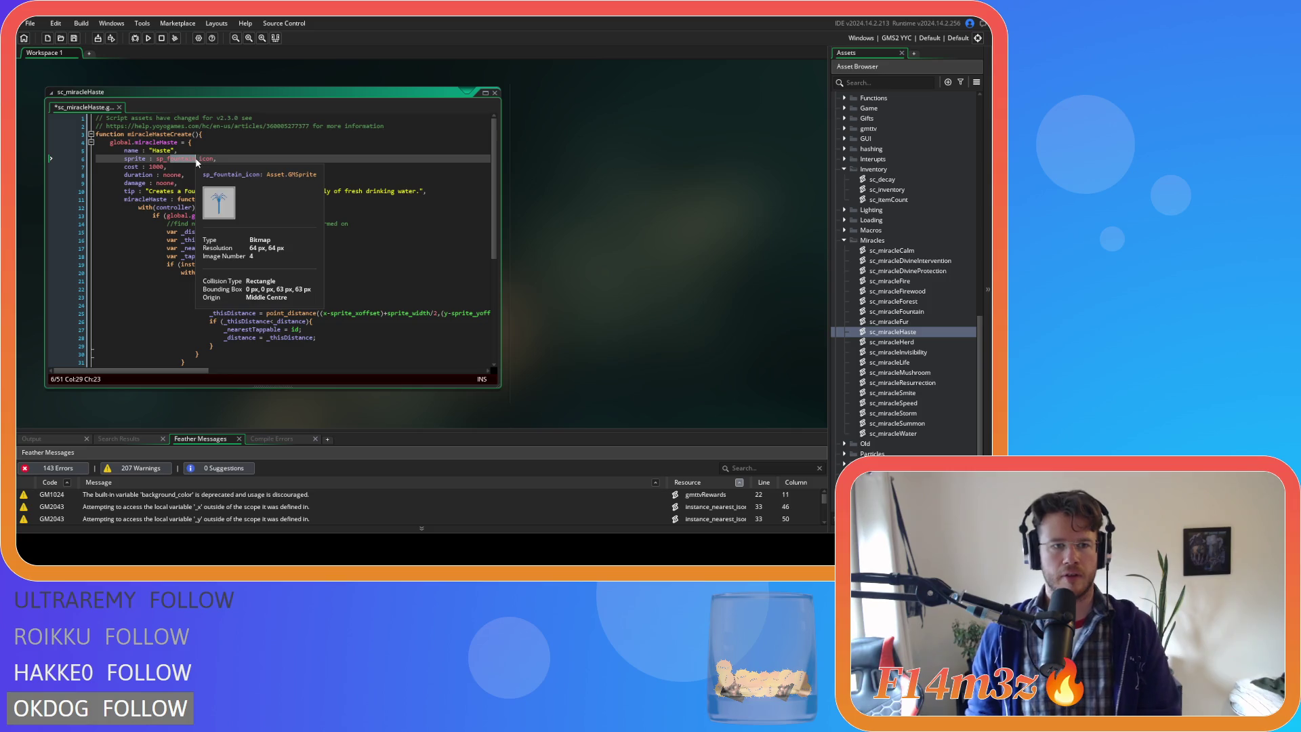
{"action": "key", "text": "BackSpace"}
{"action": "type", "text": "haste"}
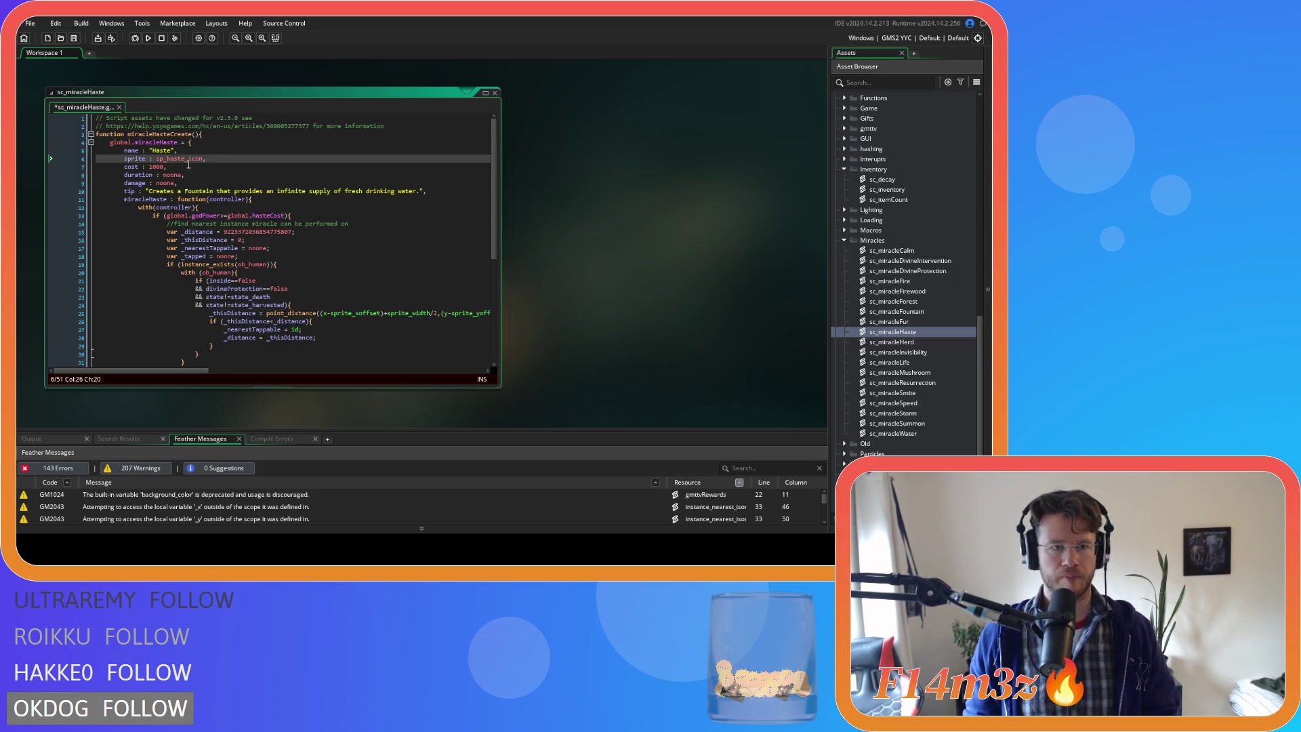
{"action": "mouse_move", "coordinate": [182, 159]}
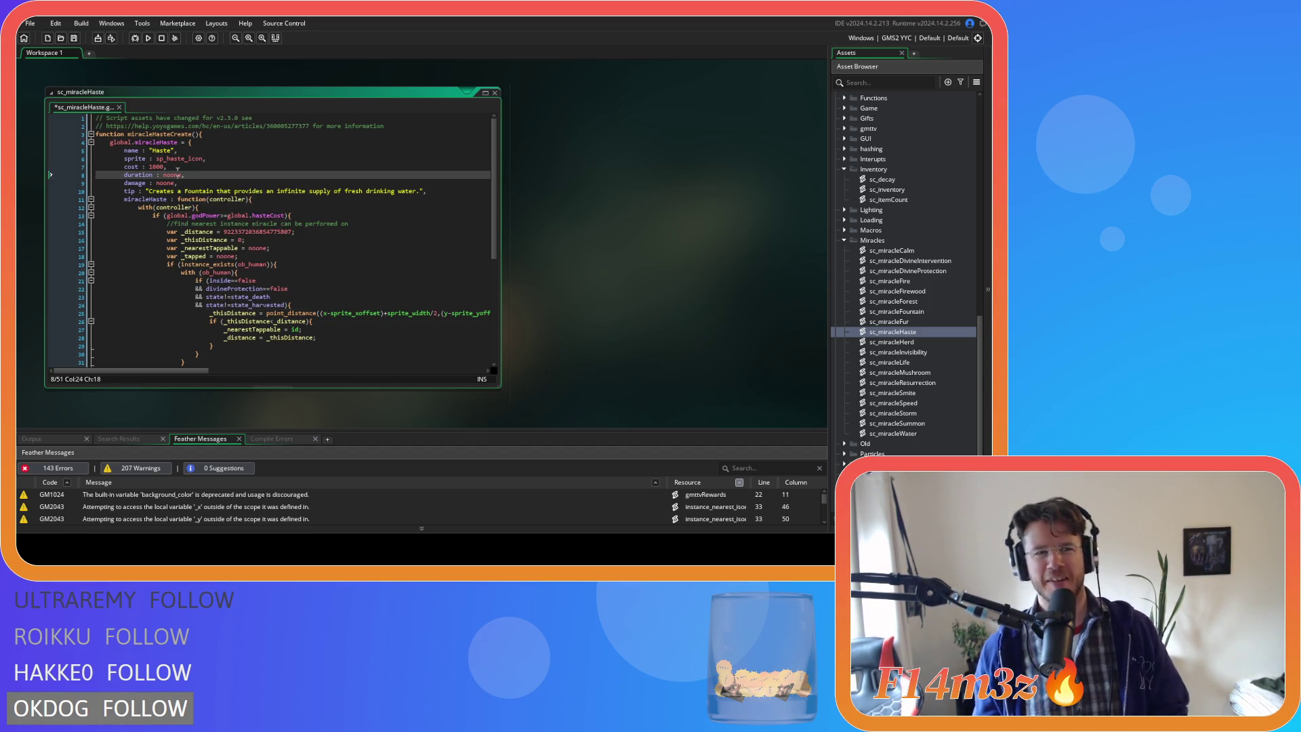
{"action": "left_click", "coordinate": [178, 160]}
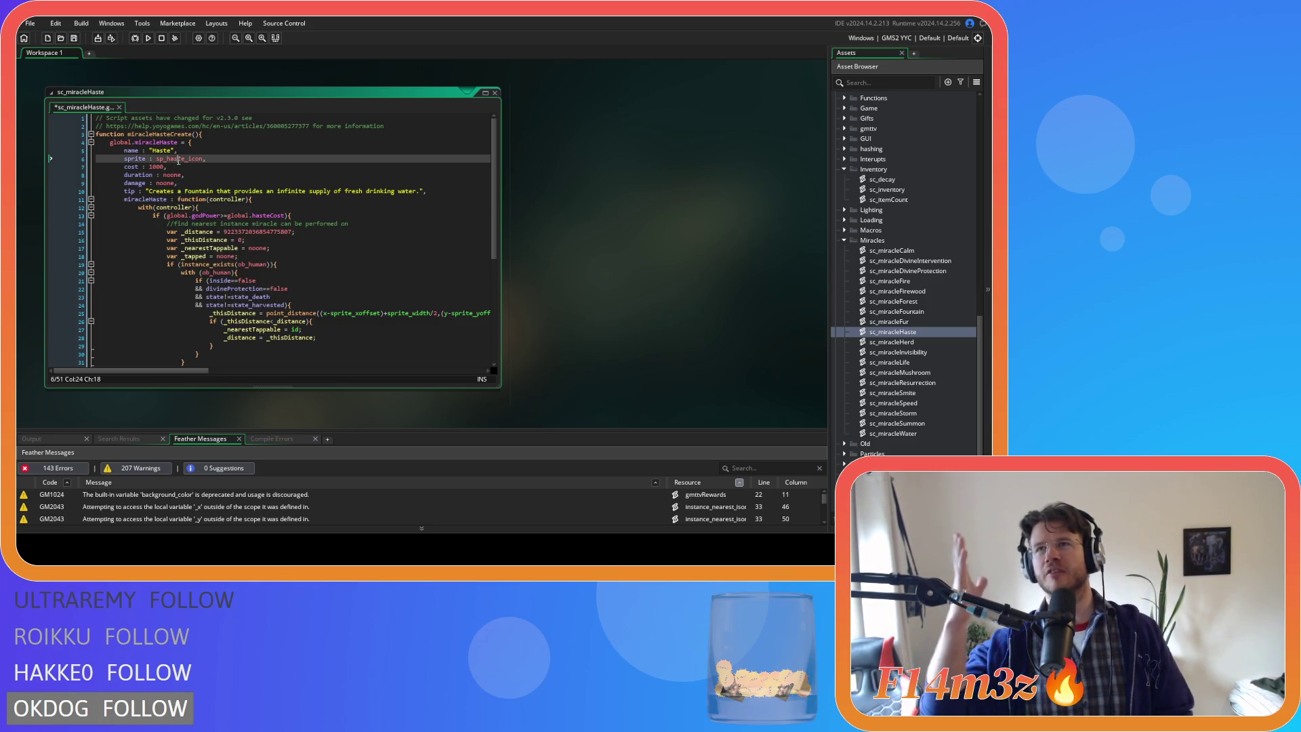
{"action": "left_click", "coordinate": [173, 166]}
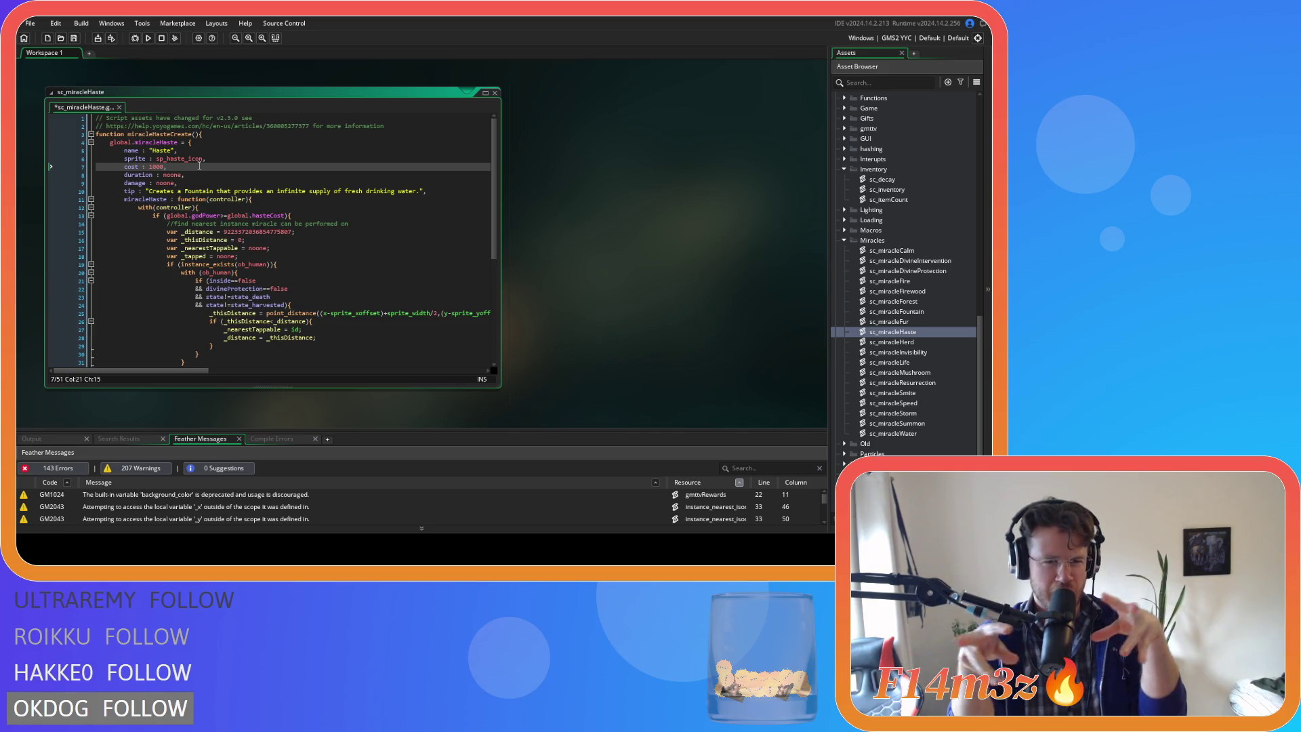
{"action": "left_click", "coordinate": [192, 181]}
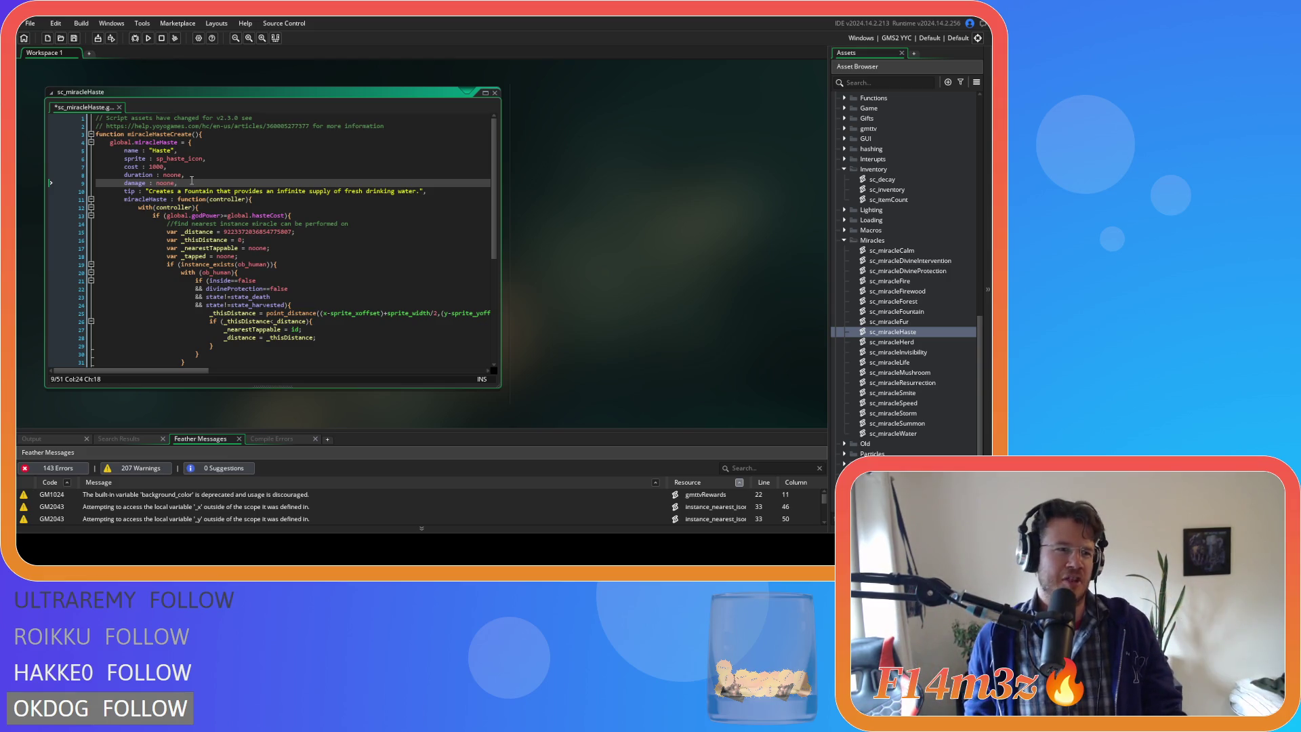
{"action": "key", "text": "ctrl+s"}
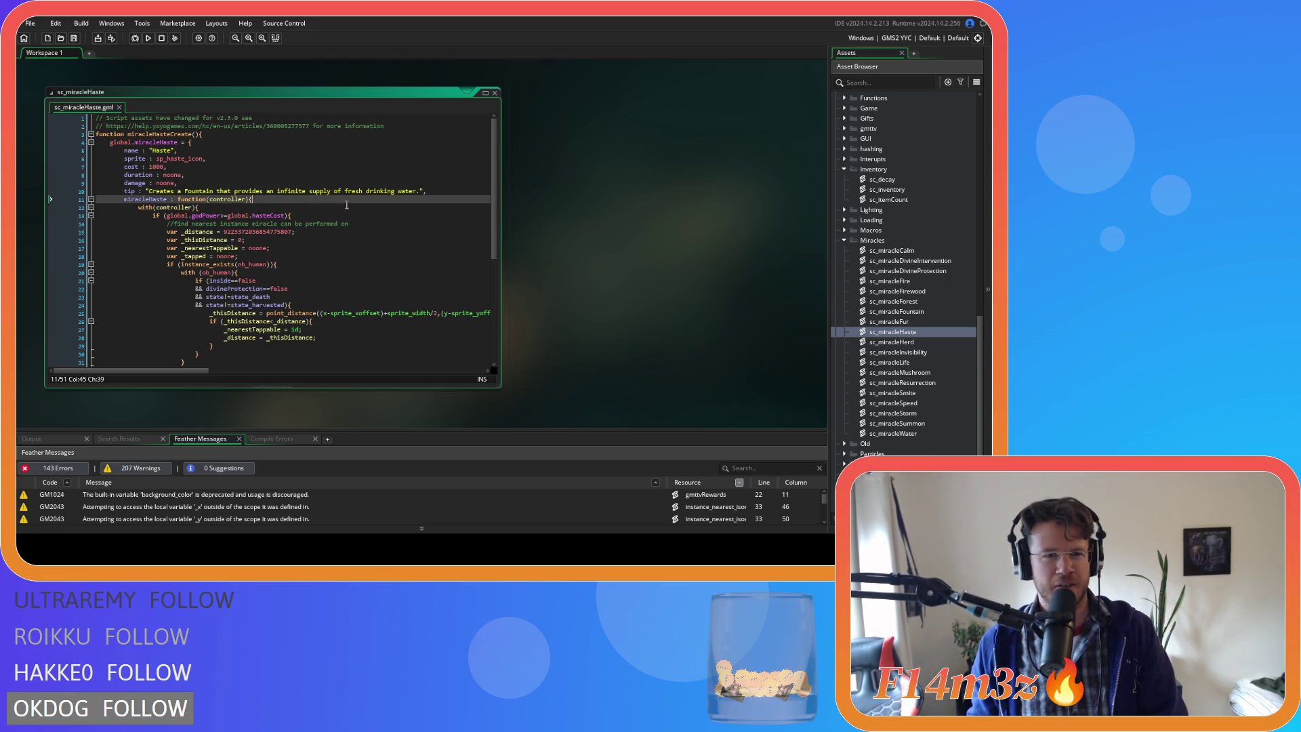
- Replace the tip with 'Increases the rate at which the target Follower performs action by 100%'
{"action": "left_click", "coordinate": [277, 192]}
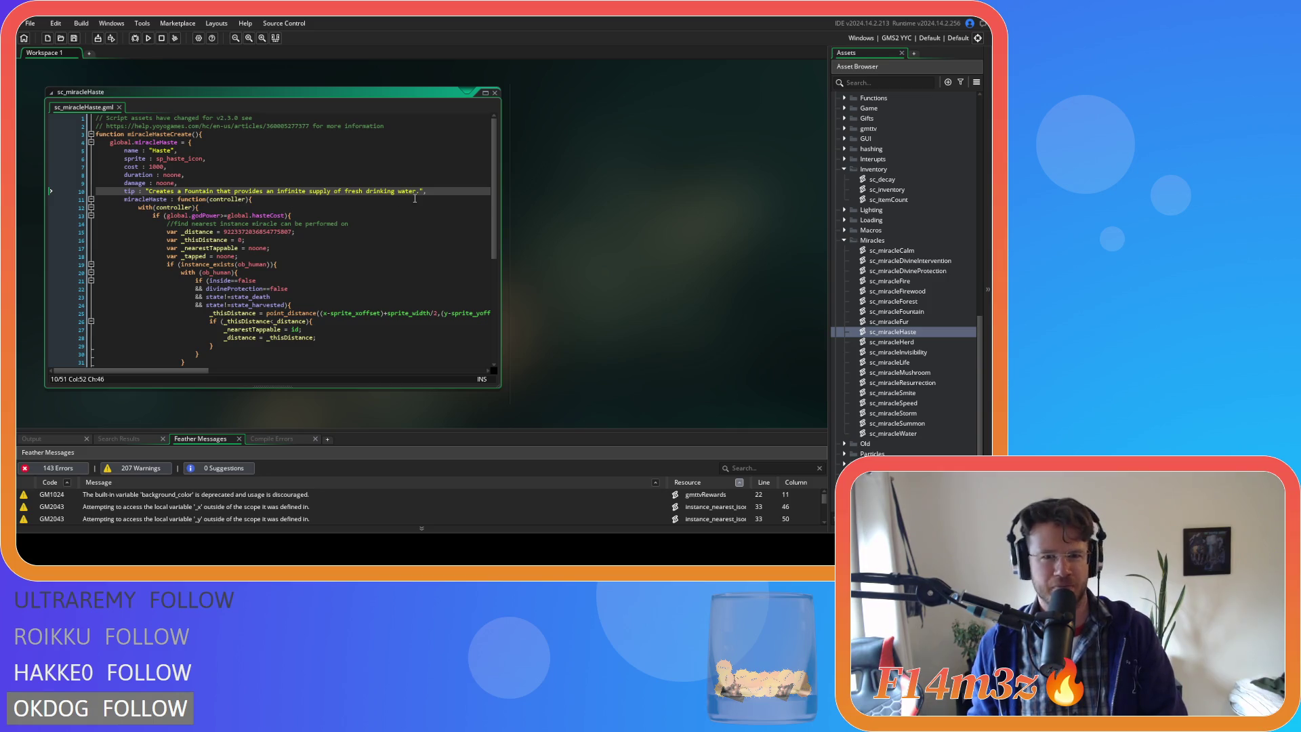
{"action": "left_click_drag", "start_coordinate": [419, 192], "coordinate": [149, 192]}
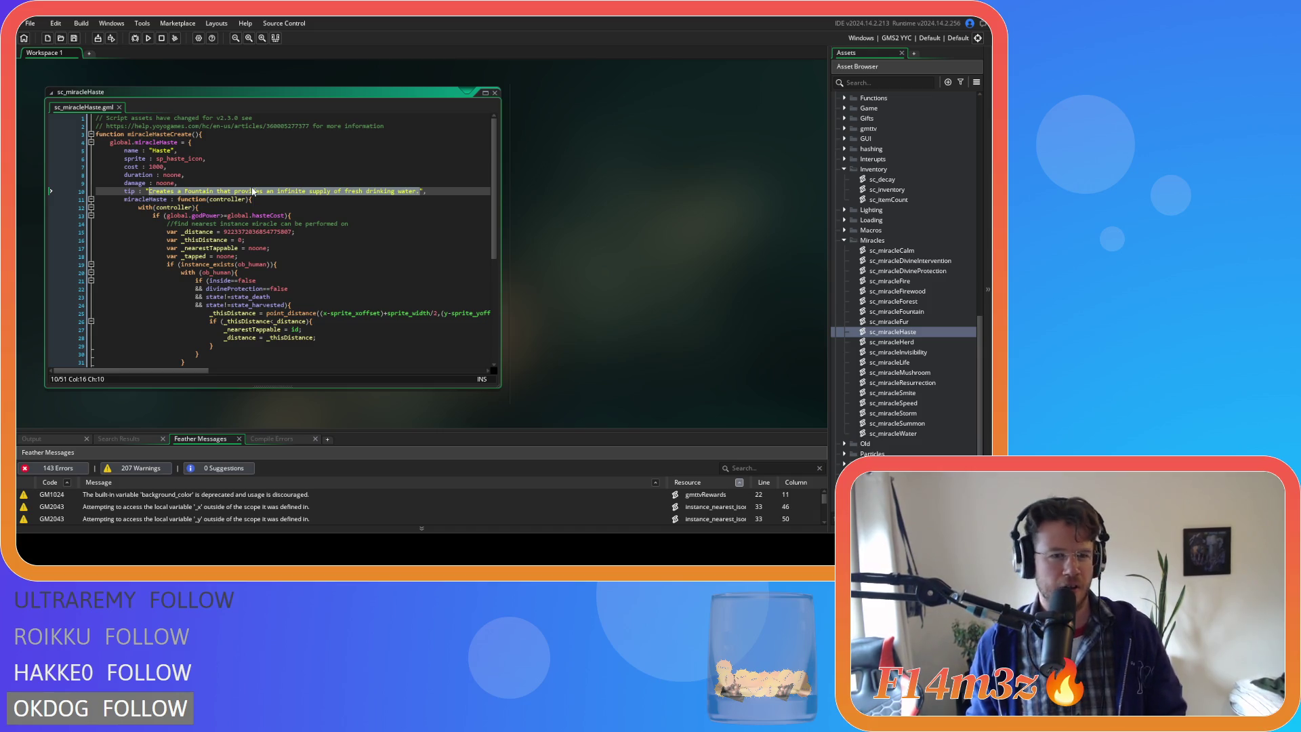
{"action": "left_click", "coordinate": [170, 191]}
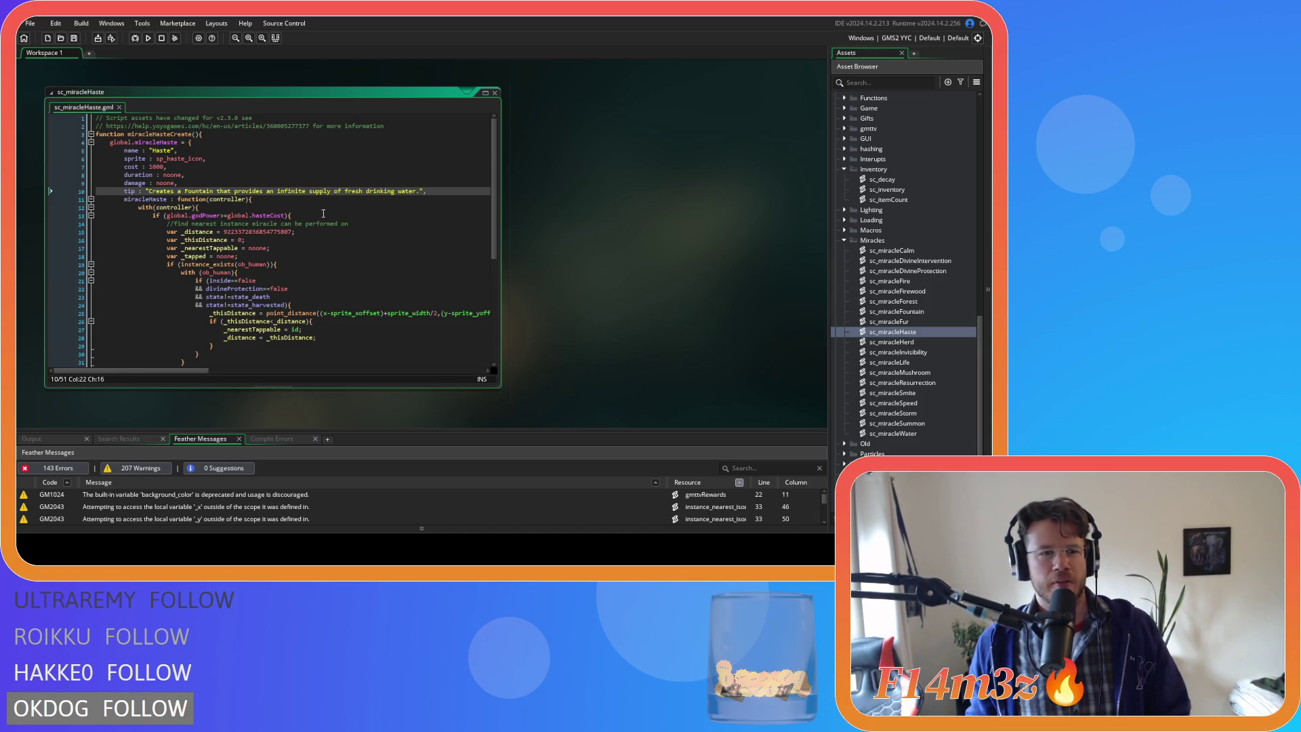
{"action": "left_click_drag", "start_coordinate": [420, 192], "coordinate": [148, 192]}
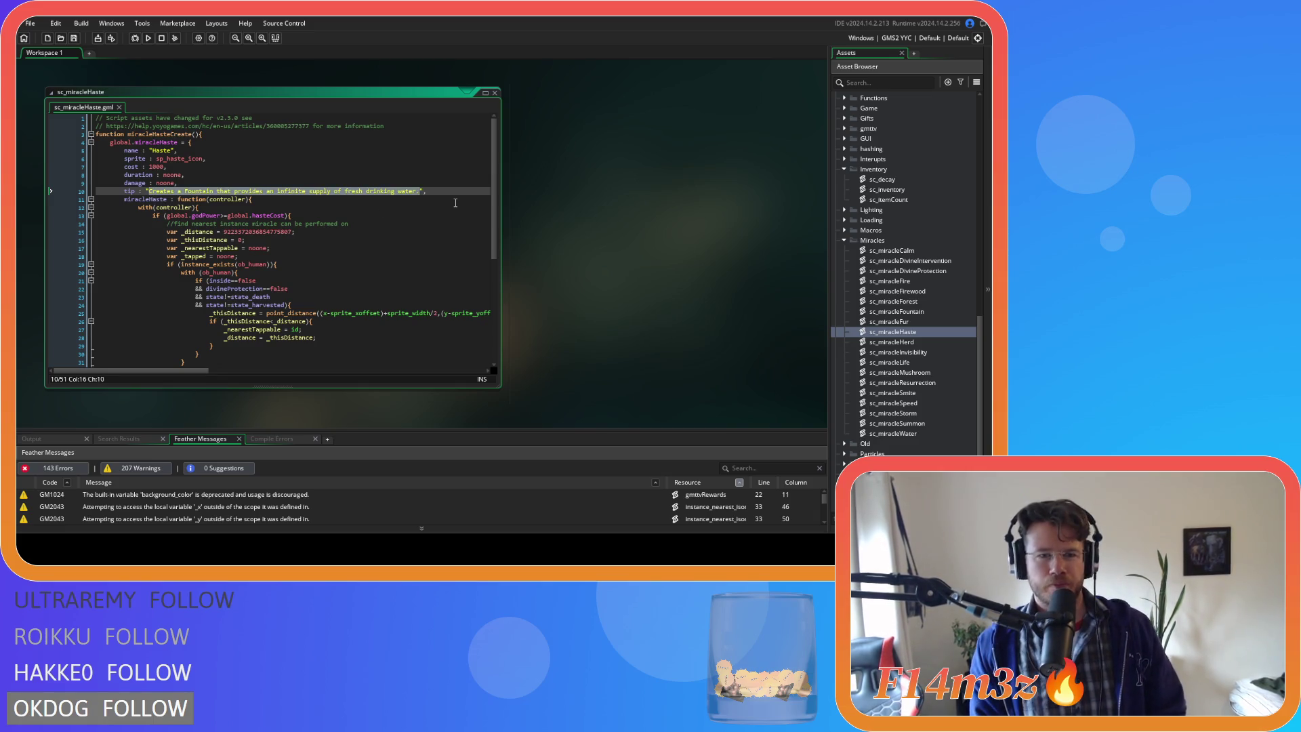
{"action": "type", "text": "Increase "}
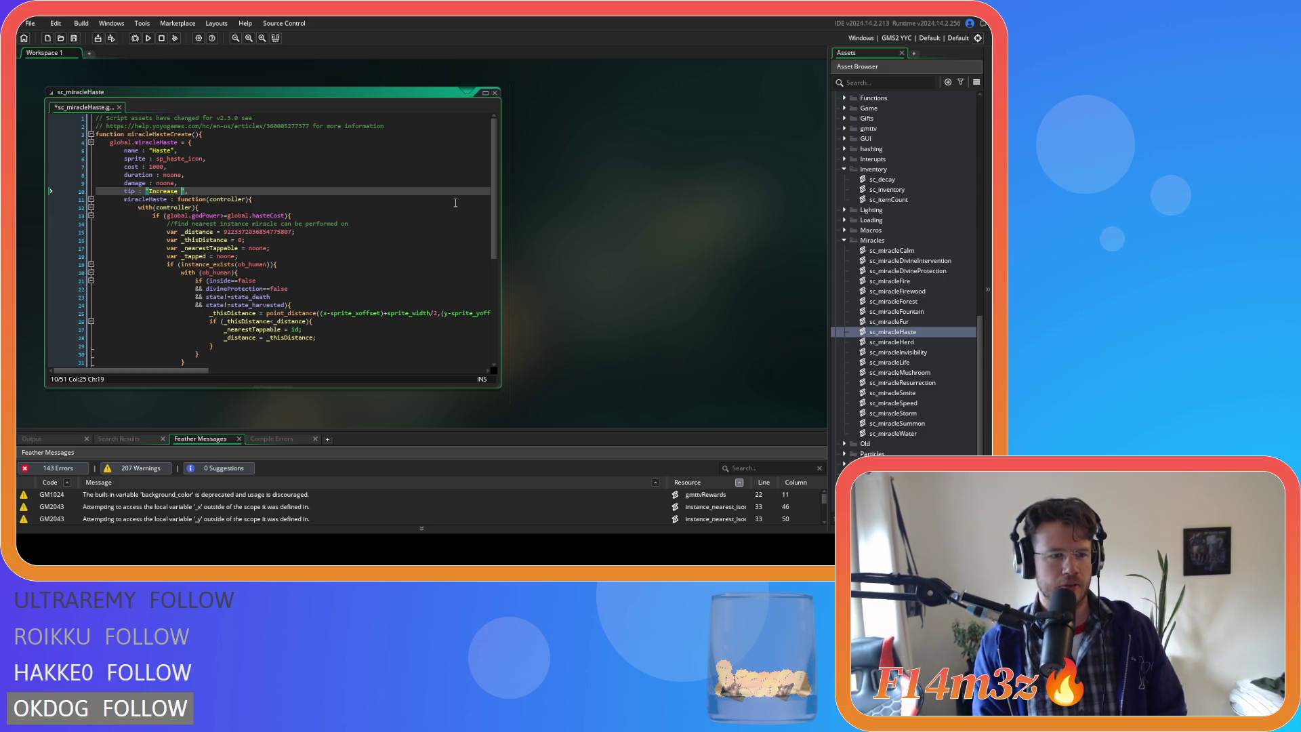
{"action": "type", "text": "the rate"}
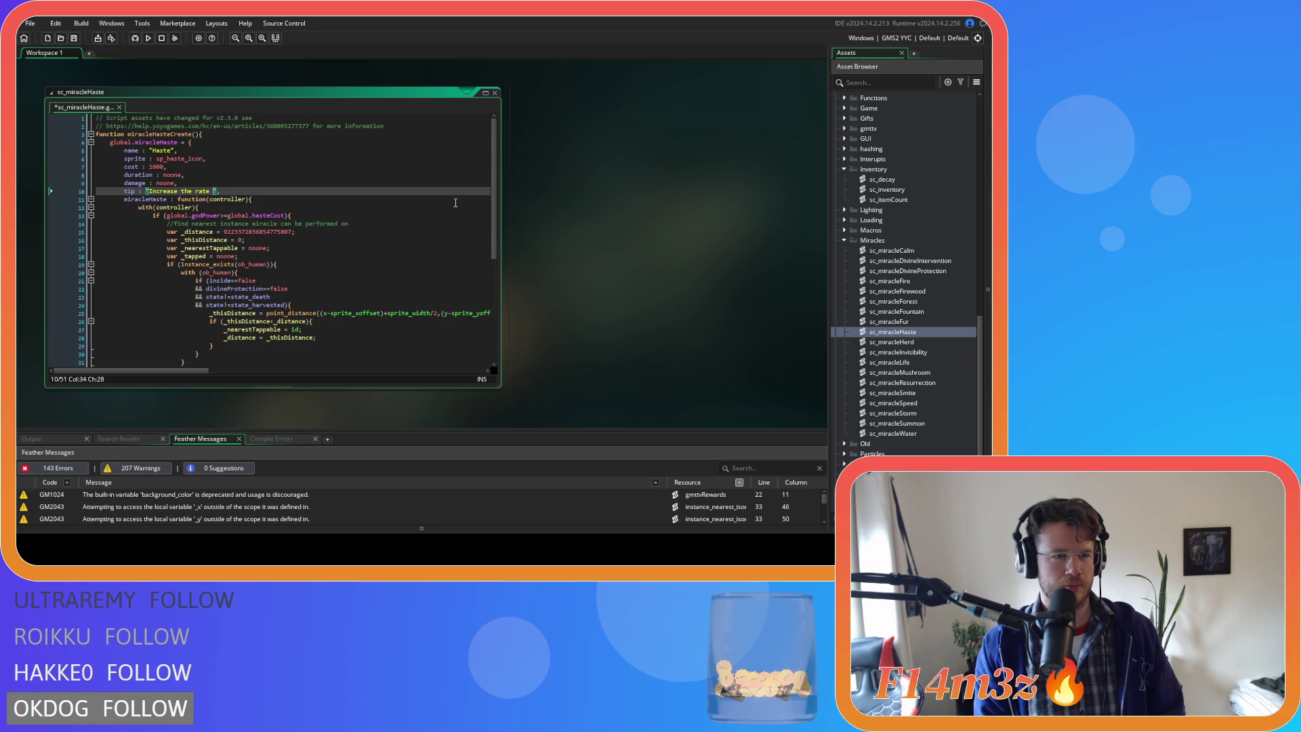
{"action": "type", "text": "at which the"}
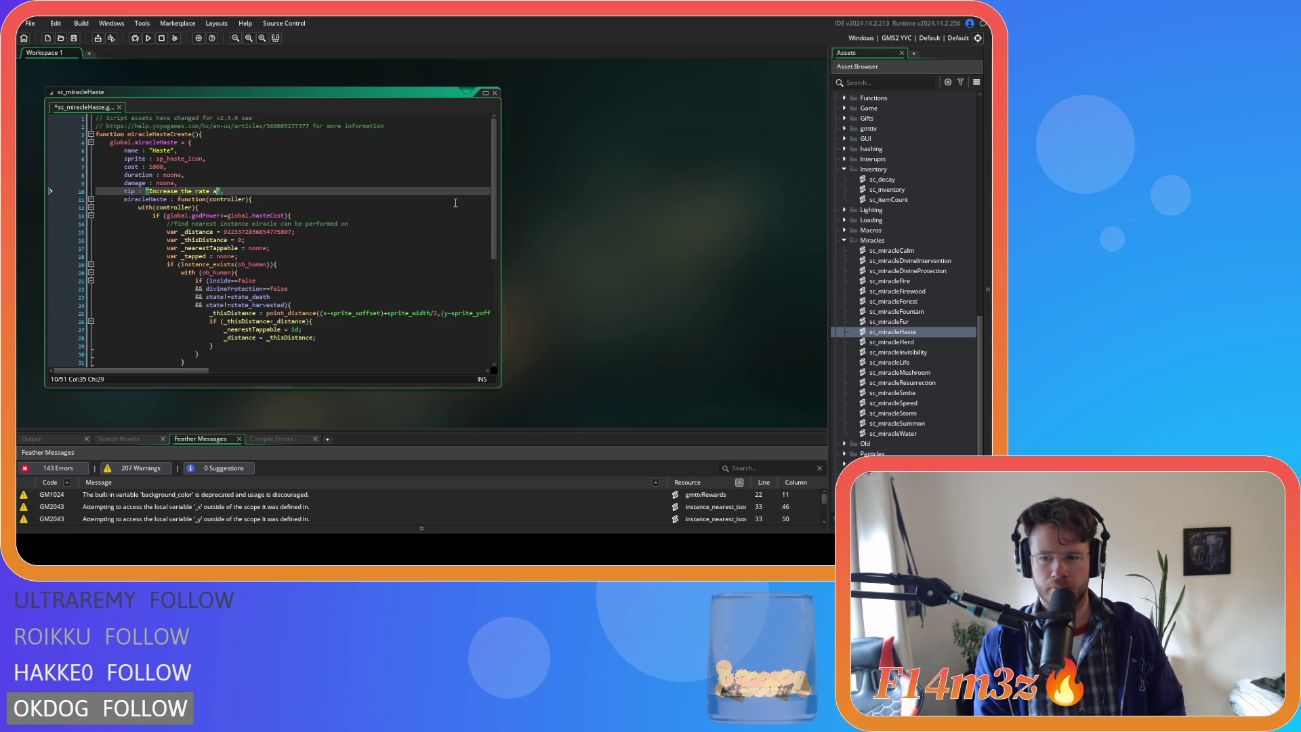
{"action": "type", "text": " target follow"}
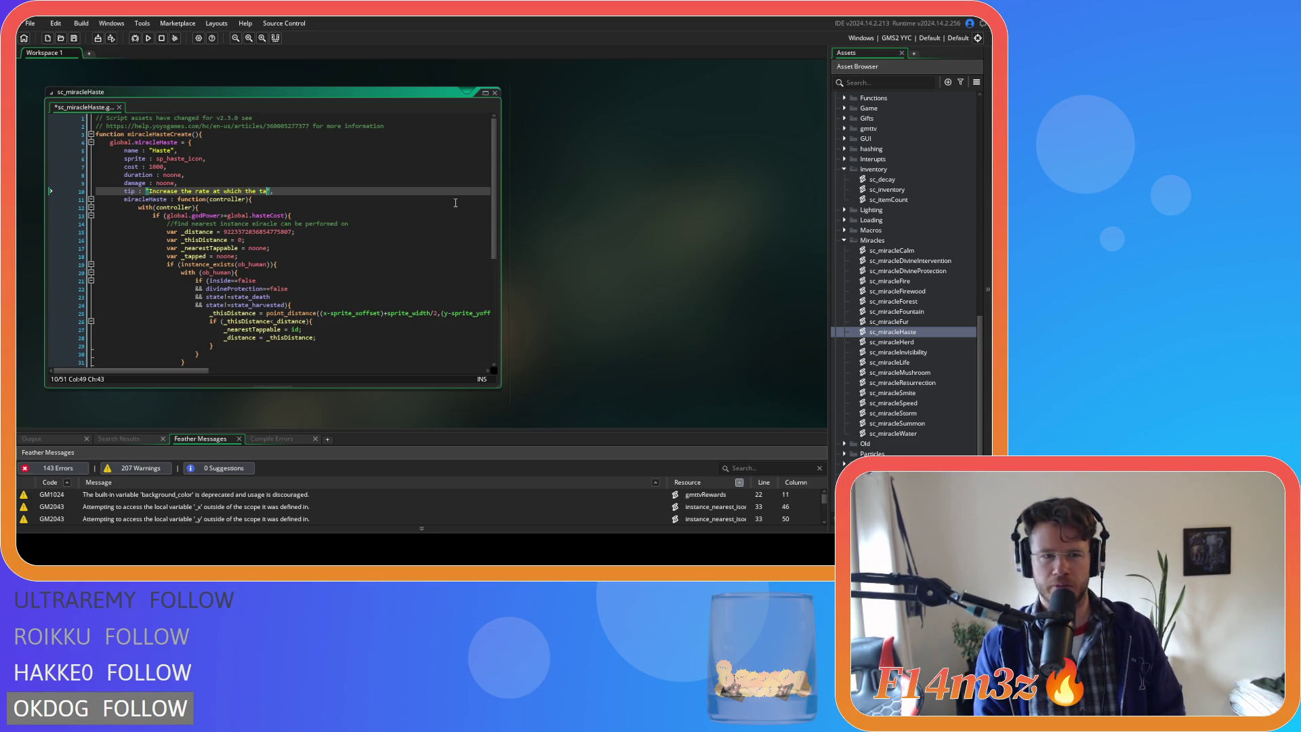
{"action": "key", "text": "BackSpace"}
{"action": "key", "text": "BackSpace"}
{"action": "key", "text": "BackSpace"}
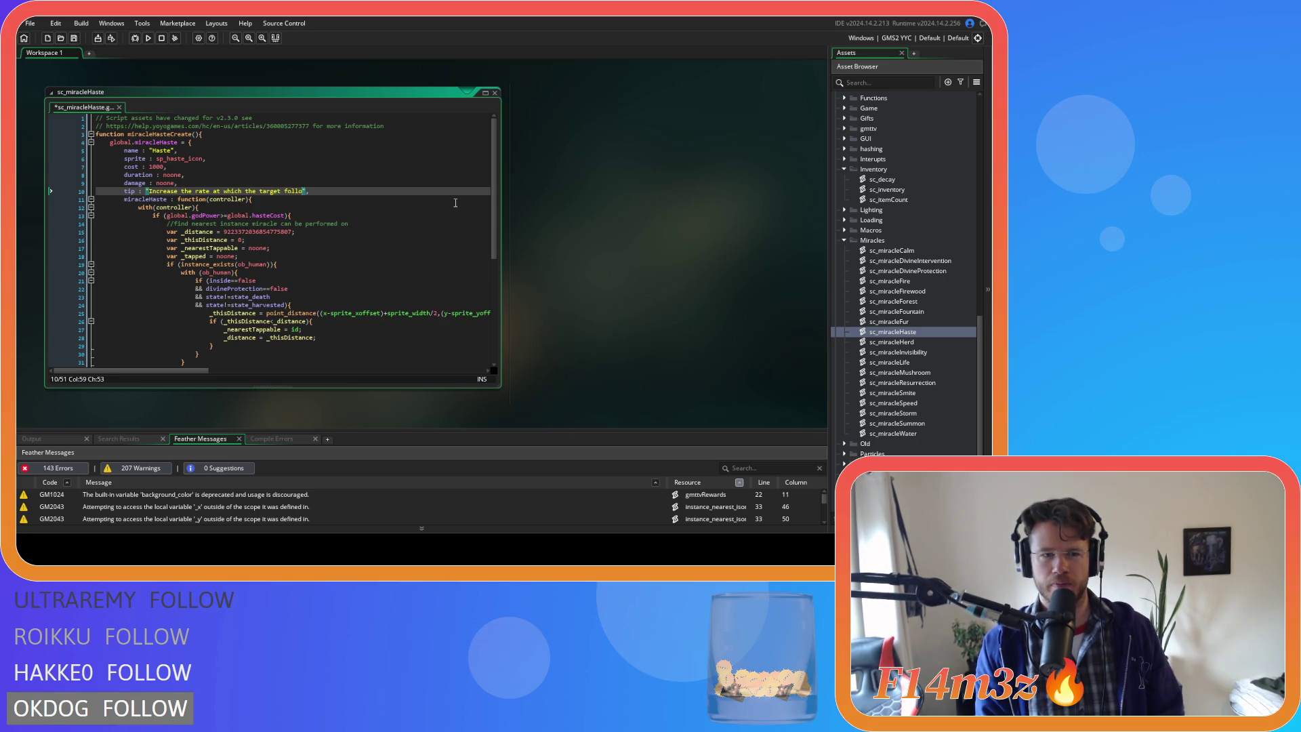
{"action": "type", "text": "Follow"}
{"action": "type", "text": "er performs act"}
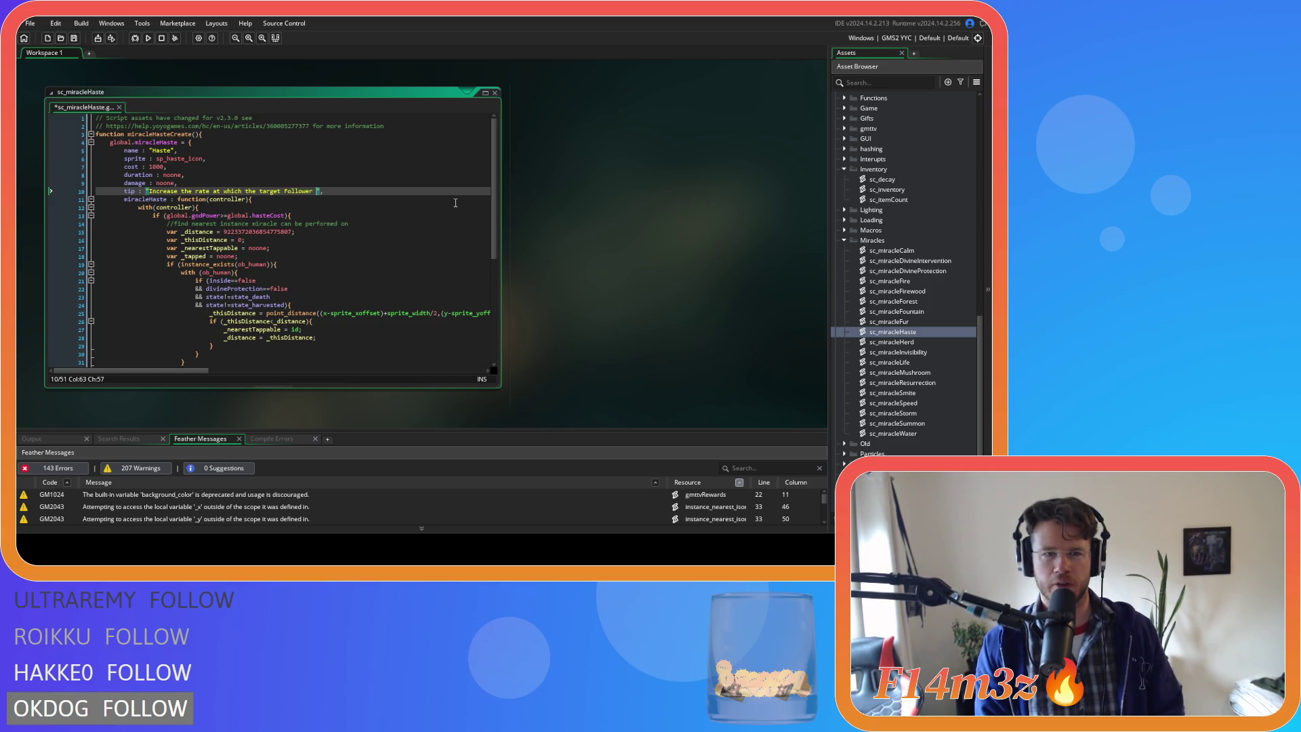
{"action": "type", "text": "ion by 10"}
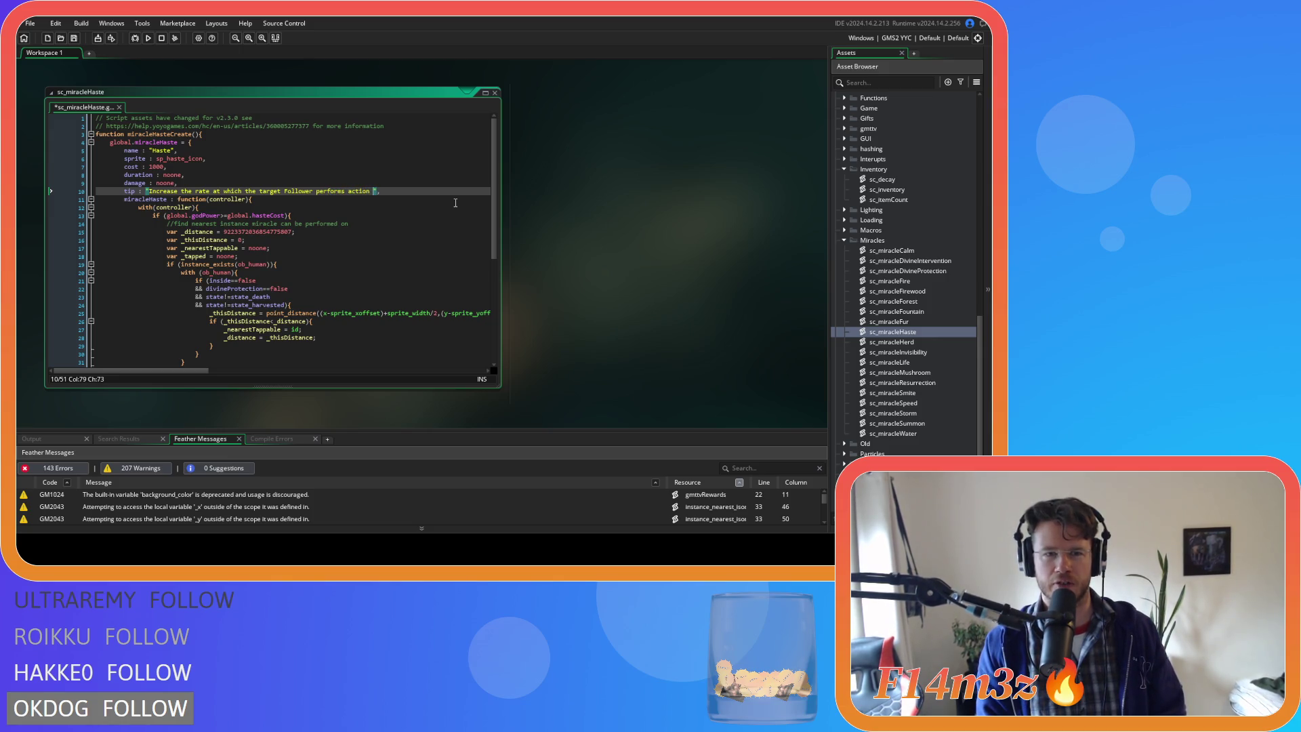
{"action": "type", "text": "0%"}
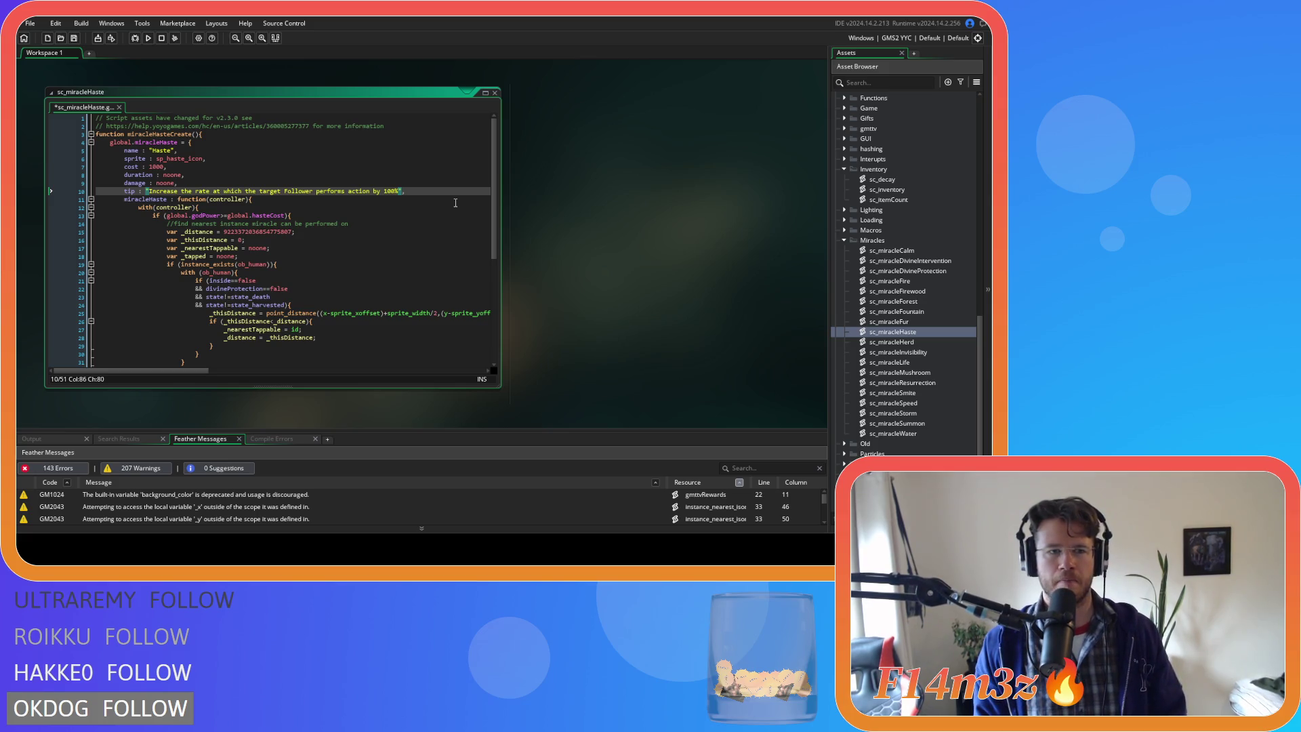
{"action": "left_click", "coordinate": [175, 192]}
{"action": "key", "text": "Right"}
{"action": "type", "text": "s"}
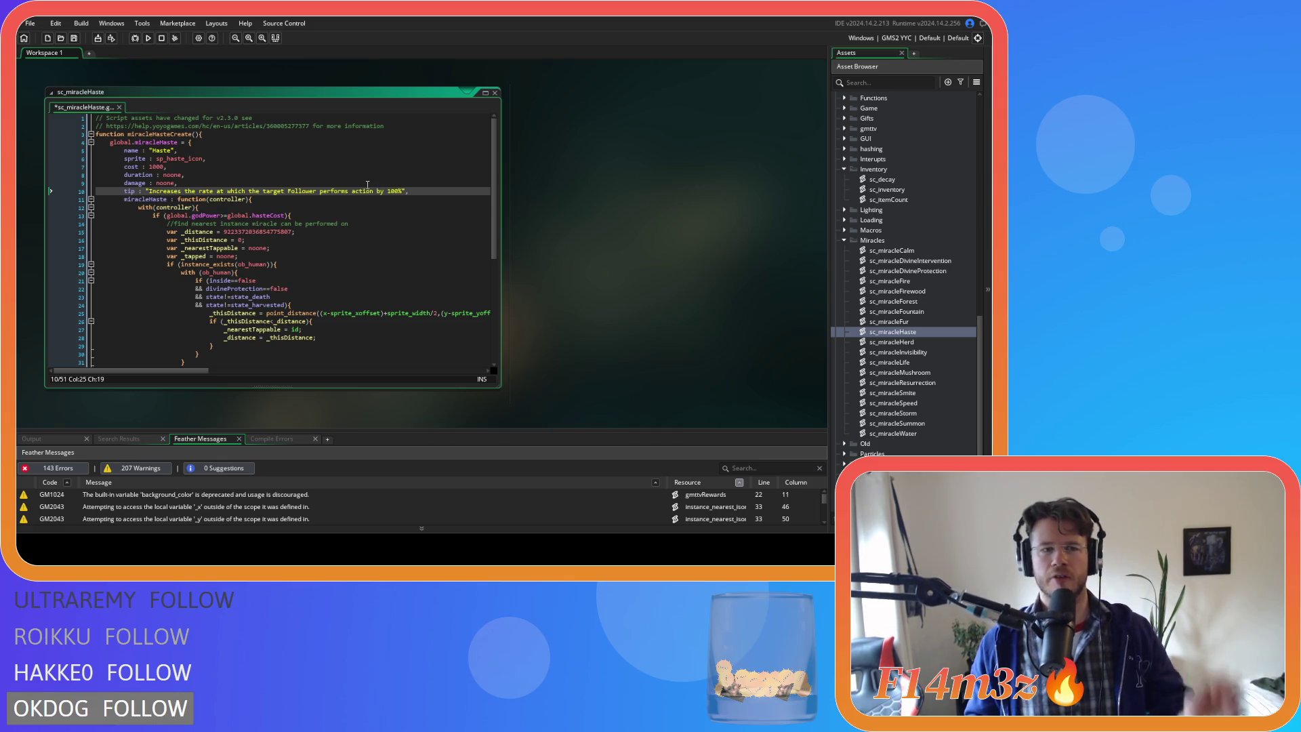
- Set Haste's duration from noone to 10 and its cost from 1000 to 100, then save
{"action": "key", "text": "Up"}
{"action": "key", "text": "Up"}
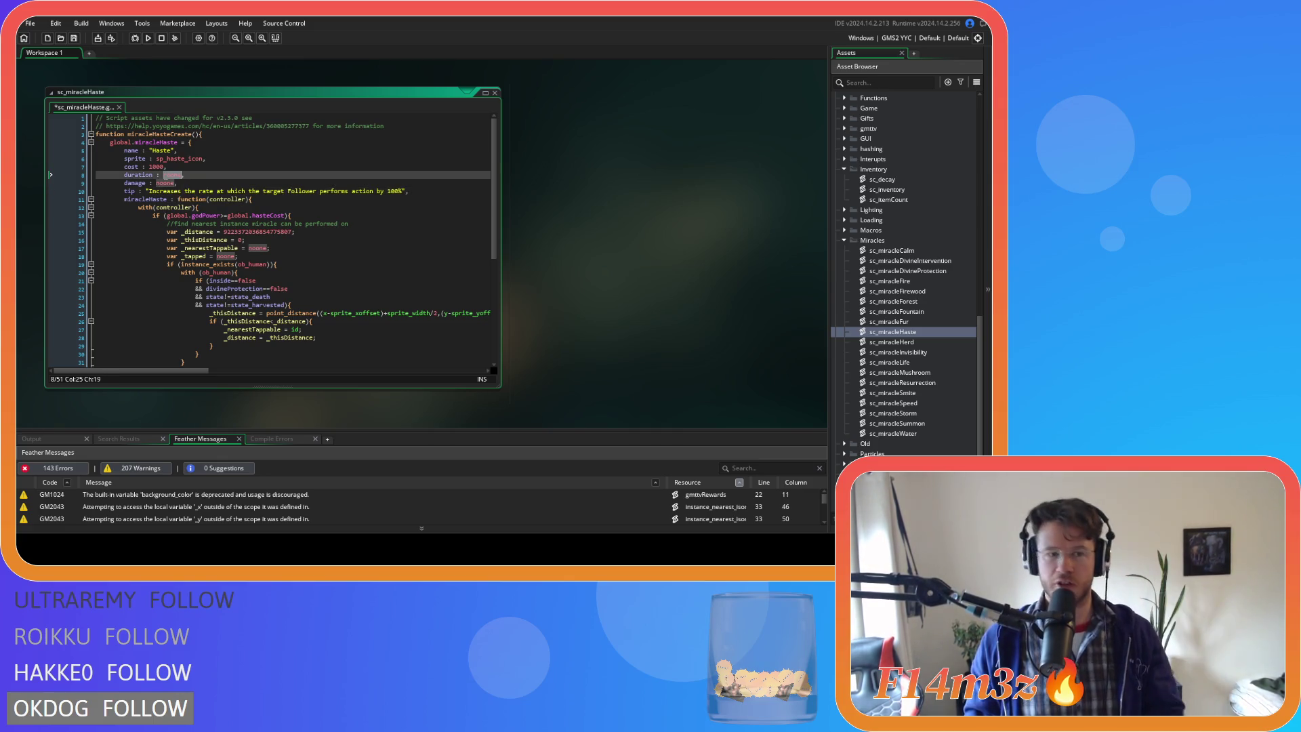
{"action": "key", "text": "BackSpace"}
{"action": "key", "text": "BackSpace"}
{"action": "key", "text": "BackSpace"}
{"action": "key", "text": "Delete"}
{"action": "type", "text": "10"}
{"action": "key", "text": "ctrl+s"}
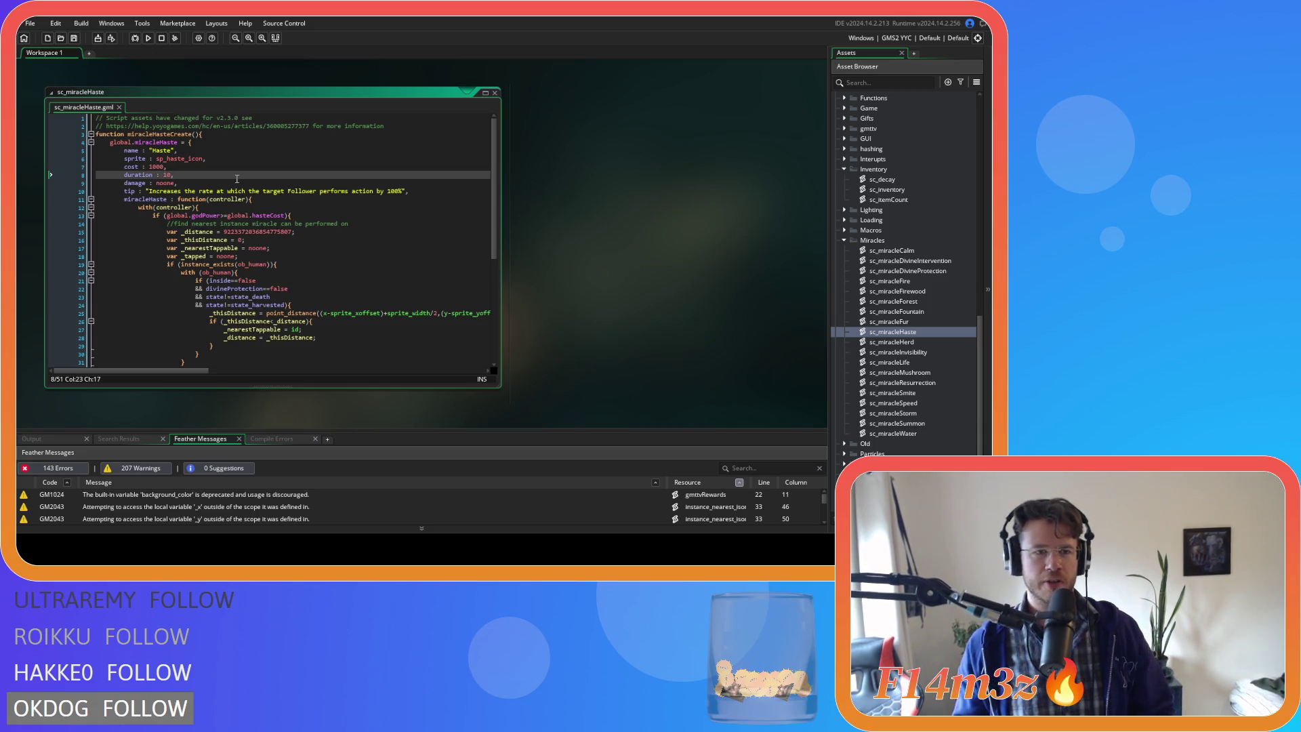
{"action": "key", "text": "Up"}
{"action": "key", "text": "Left"}
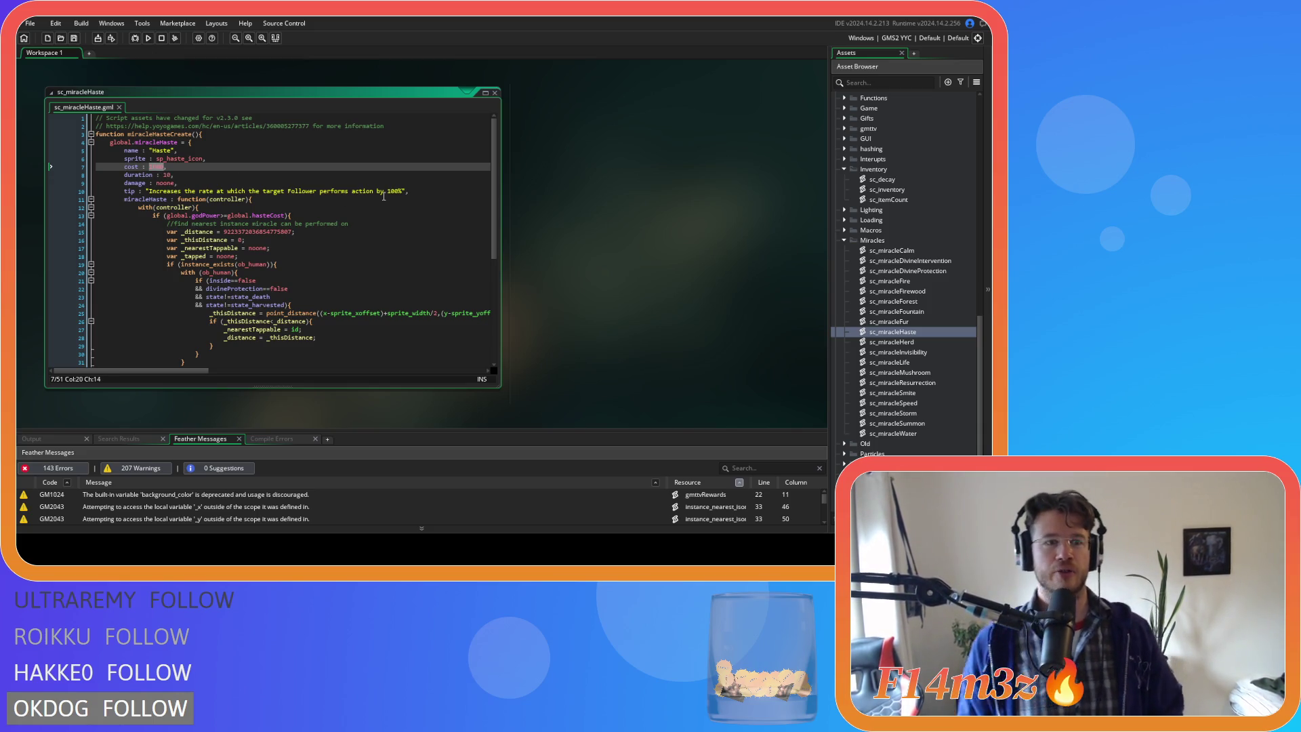
{"action": "key", "text": "BackSpace"}
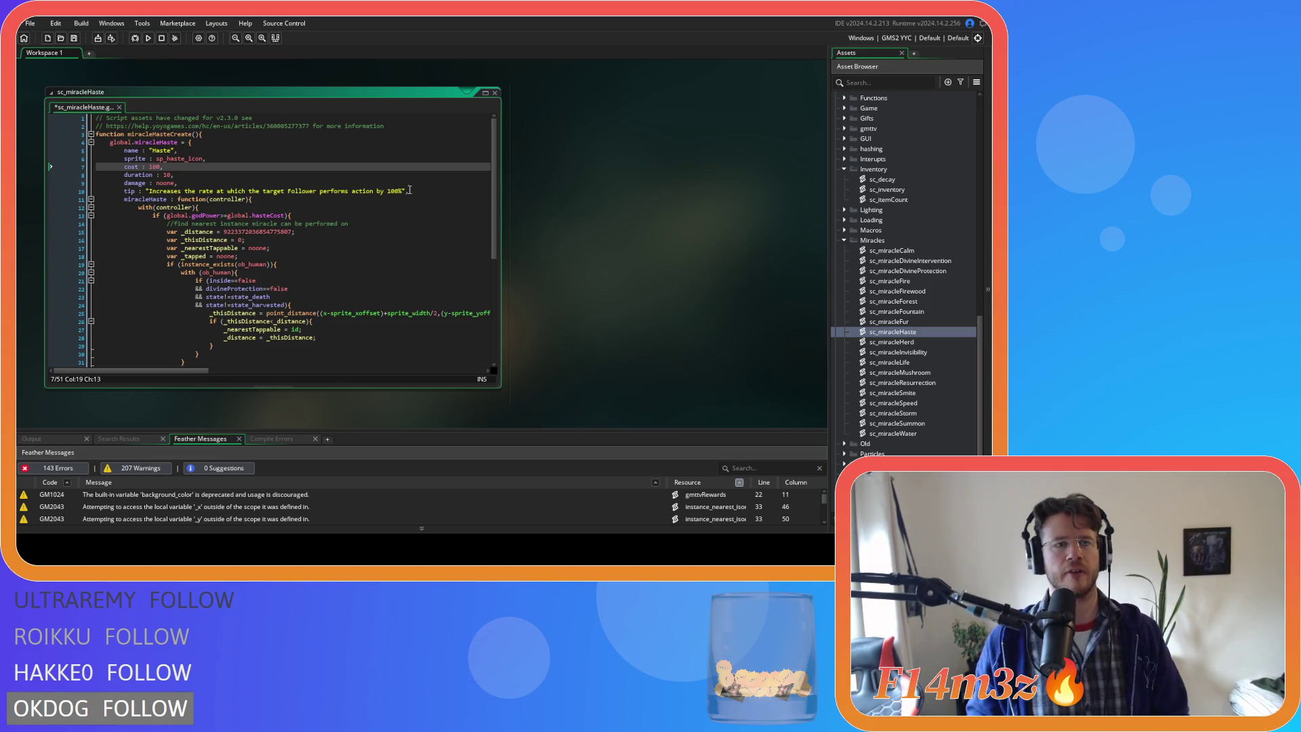
{"action": "left_click", "coordinate": [400, 205]}
{"action": "key", "text": "ctrl+s"}
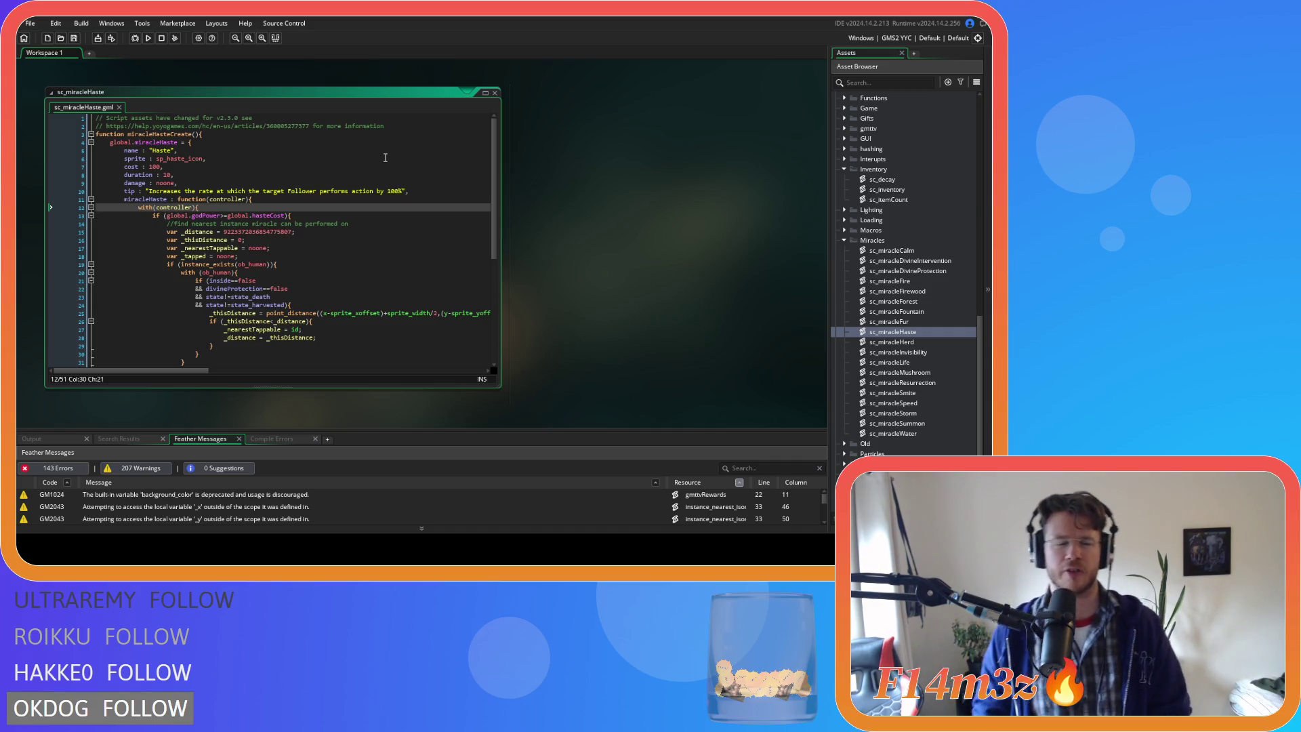
{"action": "left_click", "coordinate": [381, 177]}
- Delete the global.hasteCost line from sc_powerCosts and save it
{"action": "scroll", "coordinate": [381, 175], "scroll_direction": "down", "scroll_amount": 3}
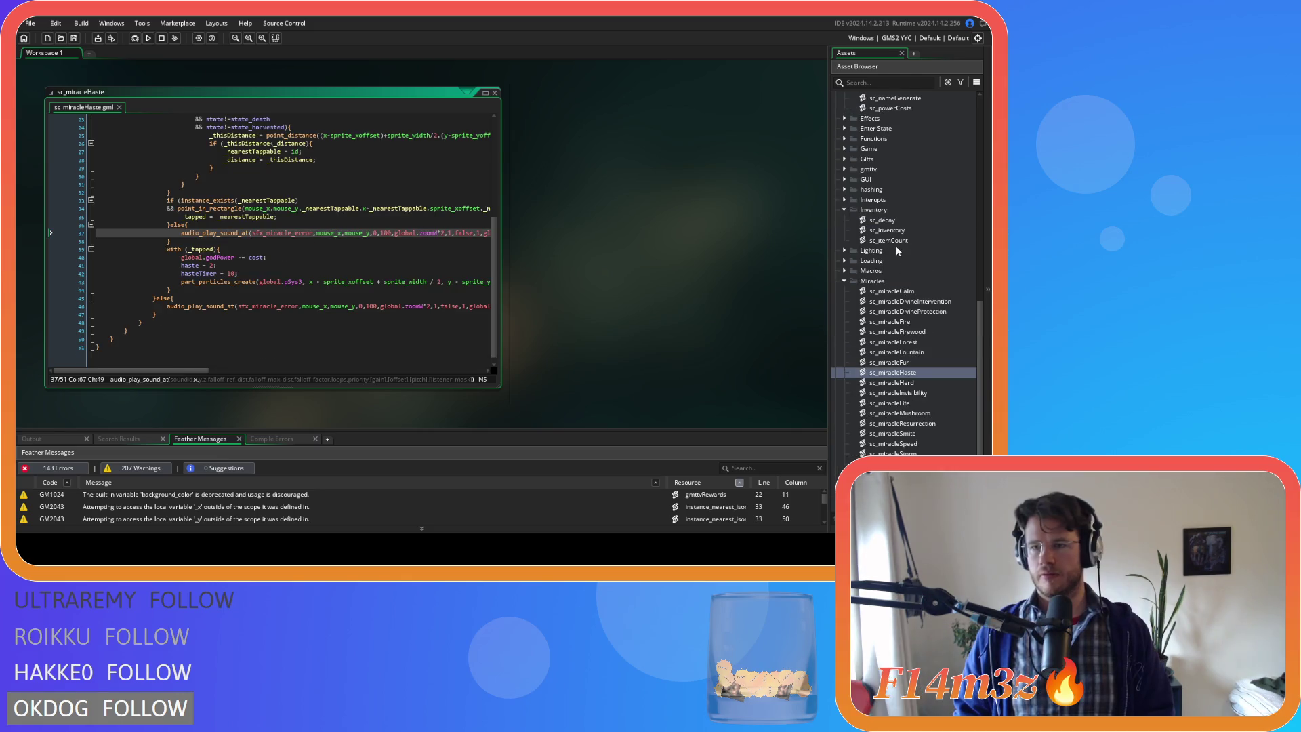
{"action": "scroll", "coordinate": [899, 234], "scroll_direction": "up", "scroll_amount": 4}
{"action": "double_click", "coordinate": [901, 190]}
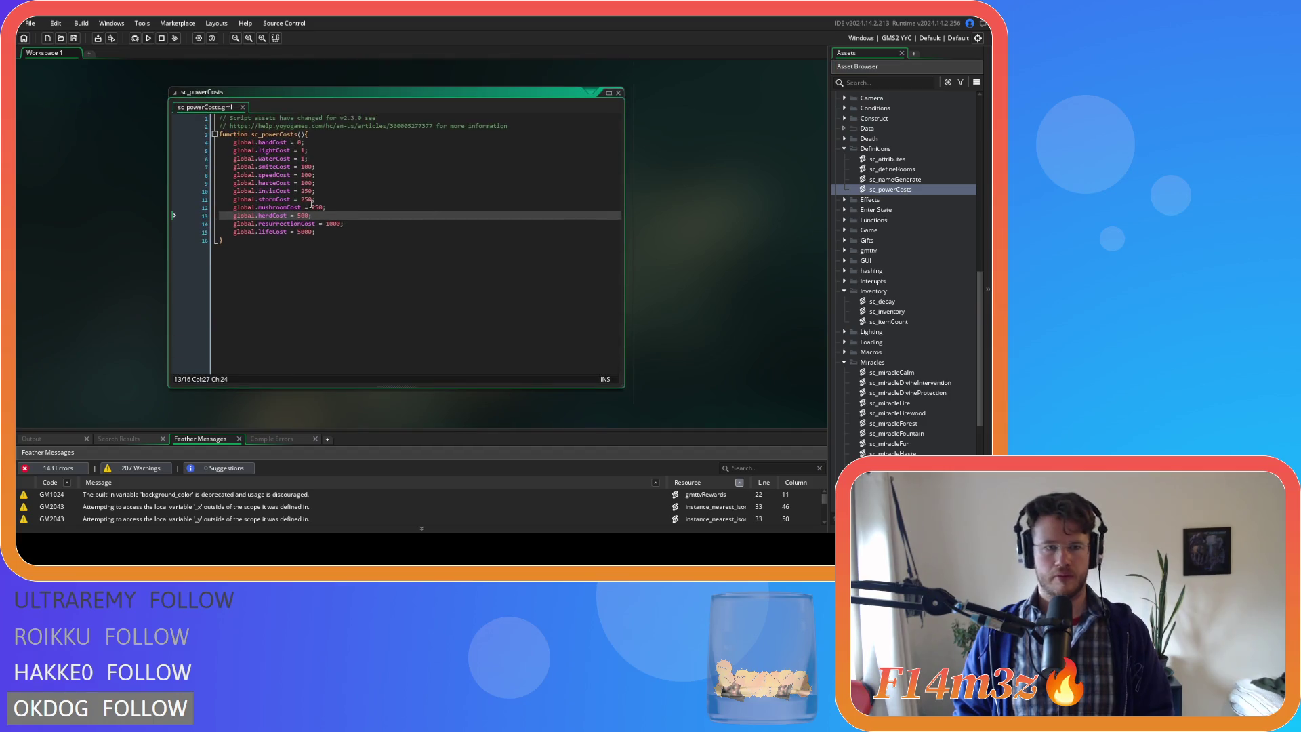
{"action": "left_click_drag", "start_coordinate": [323, 183], "coordinate": [162, 178]}
{"action": "key", "text": "BackSpace"}
{"action": "key", "text": "BackSpace"}
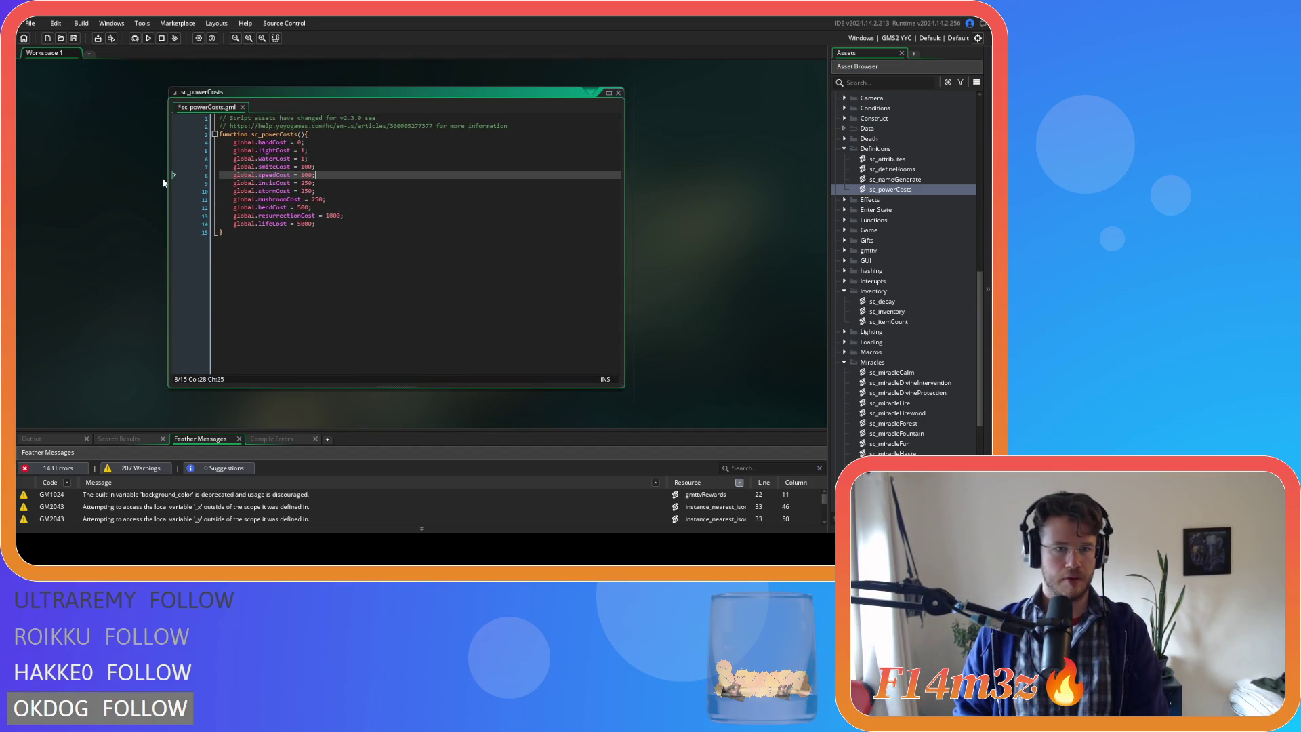
{"action": "key", "text": "ctrl+s"}
- Close the Haste editor and reopen sc_miracleHaste from the Miracles folder
{"action": "scroll", "coordinate": [722, 354], "scroll_direction": "down", "scroll_amount": 4}
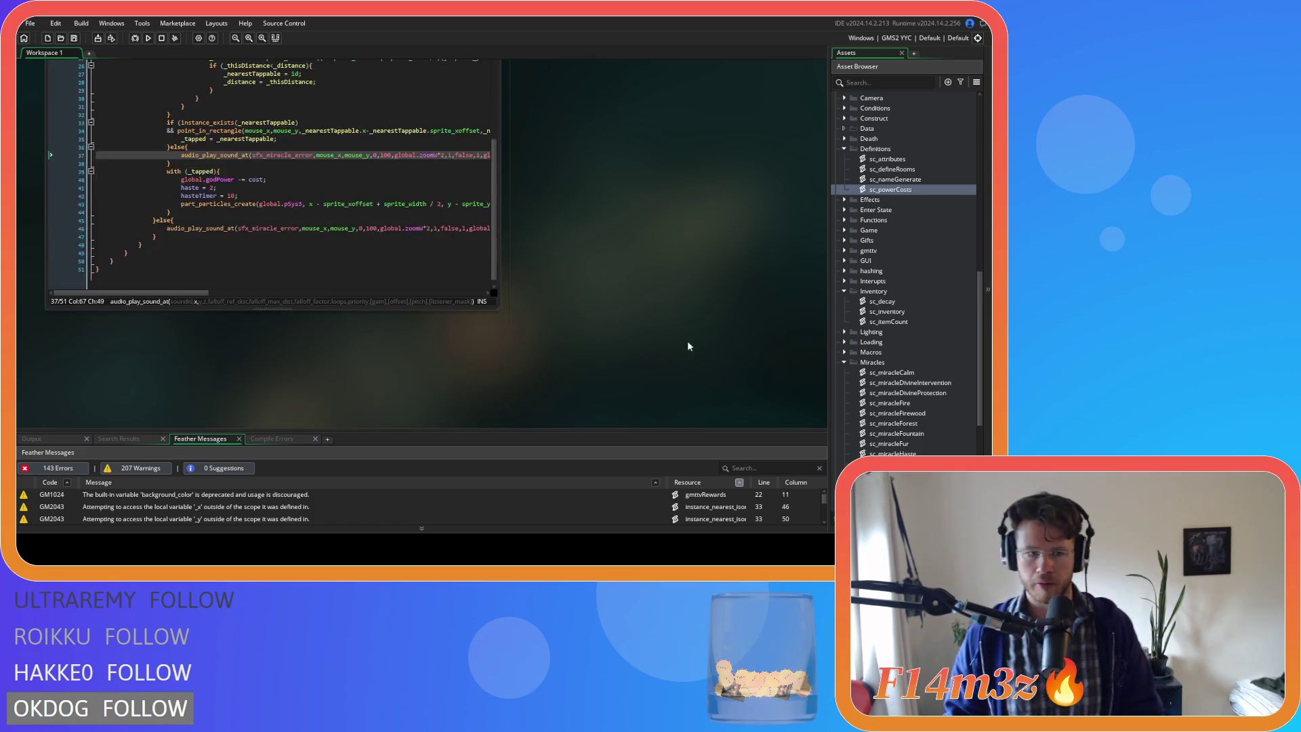
{"action": "scroll", "coordinate": [468, 300], "scroll_direction": "down", "scroll_amount": 1}
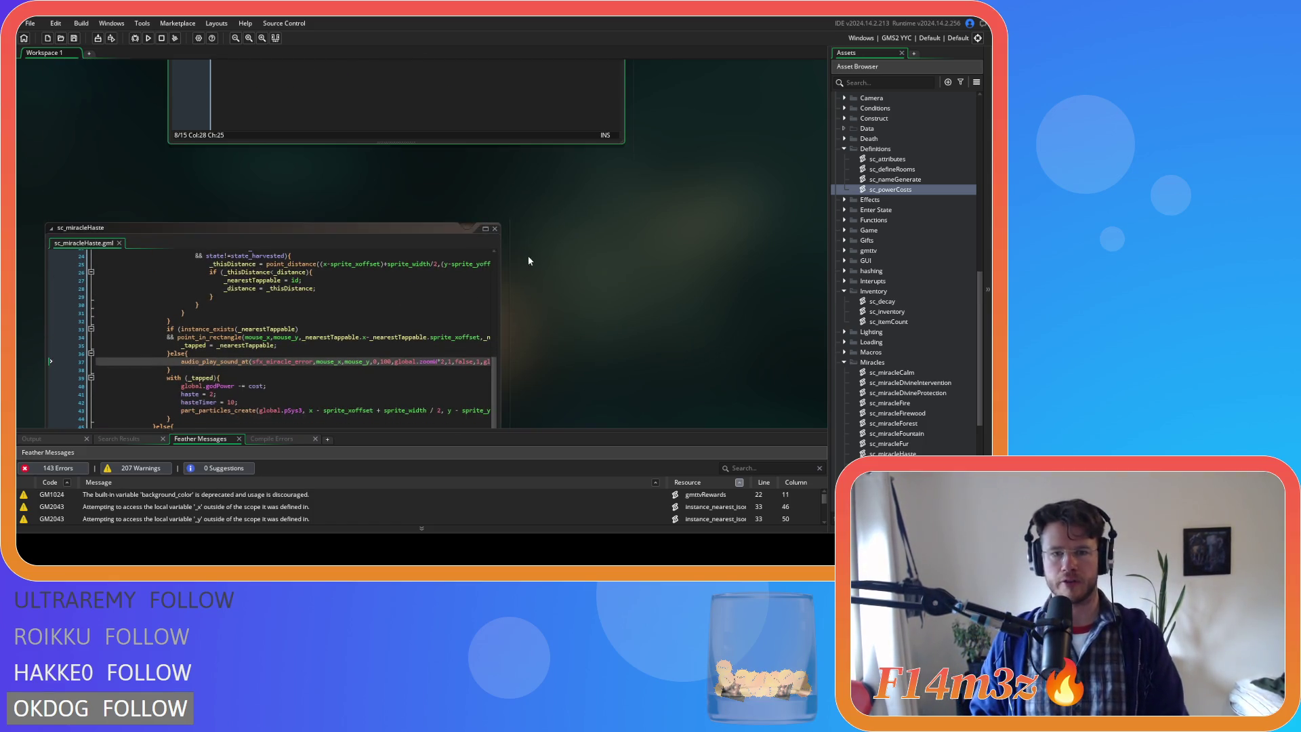
{"action": "scroll", "coordinate": [528, 260], "scroll_direction": "down", "scroll_amount": 3}
{"action": "left_click", "coordinate": [494, 106]}
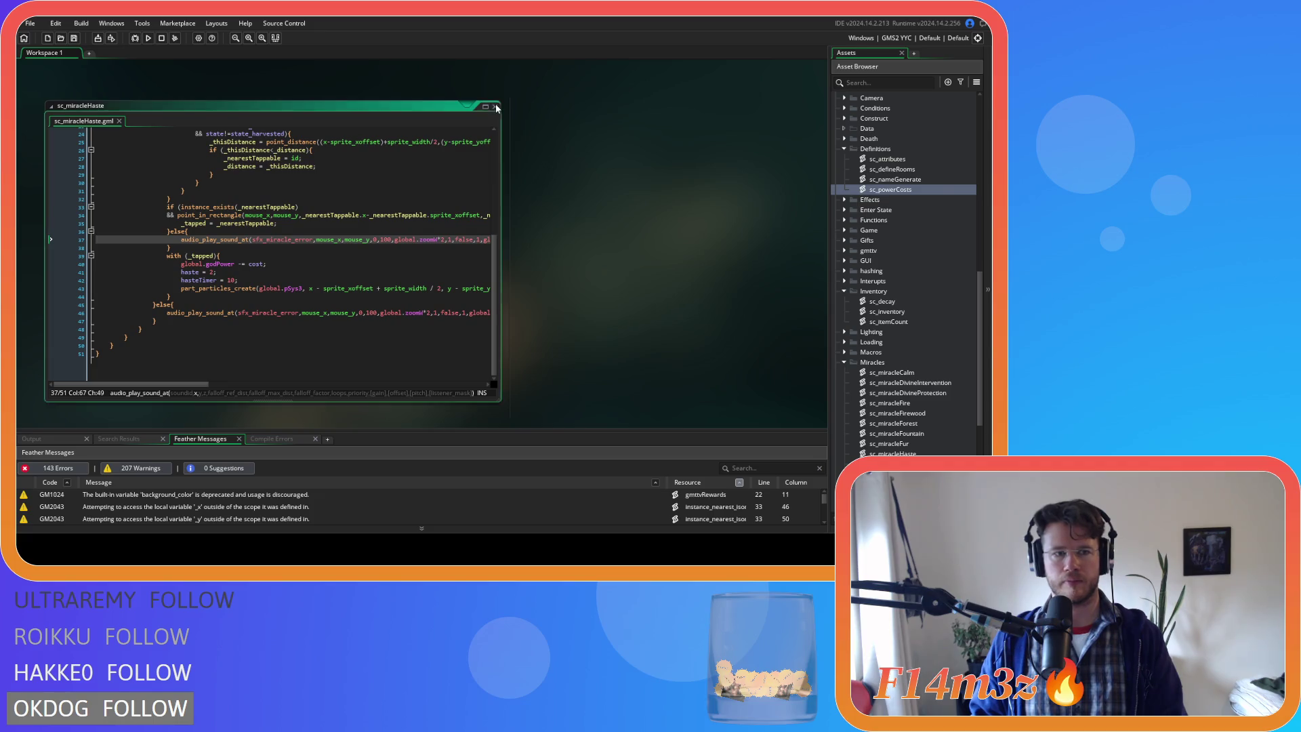
{"action": "scroll", "coordinate": [908, 238], "scroll_direction": "down", "scroll_amount": 5}
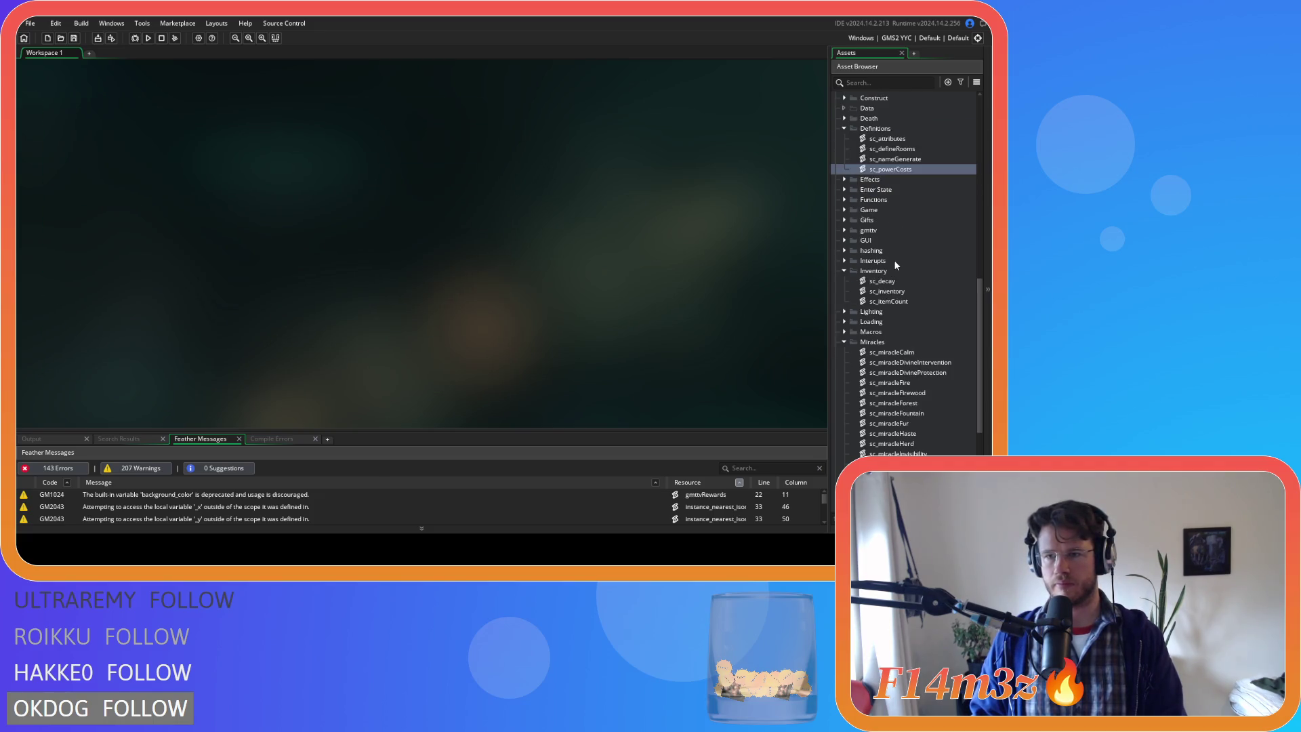
{"action": "double_click", "coordinate": [908, 291]}
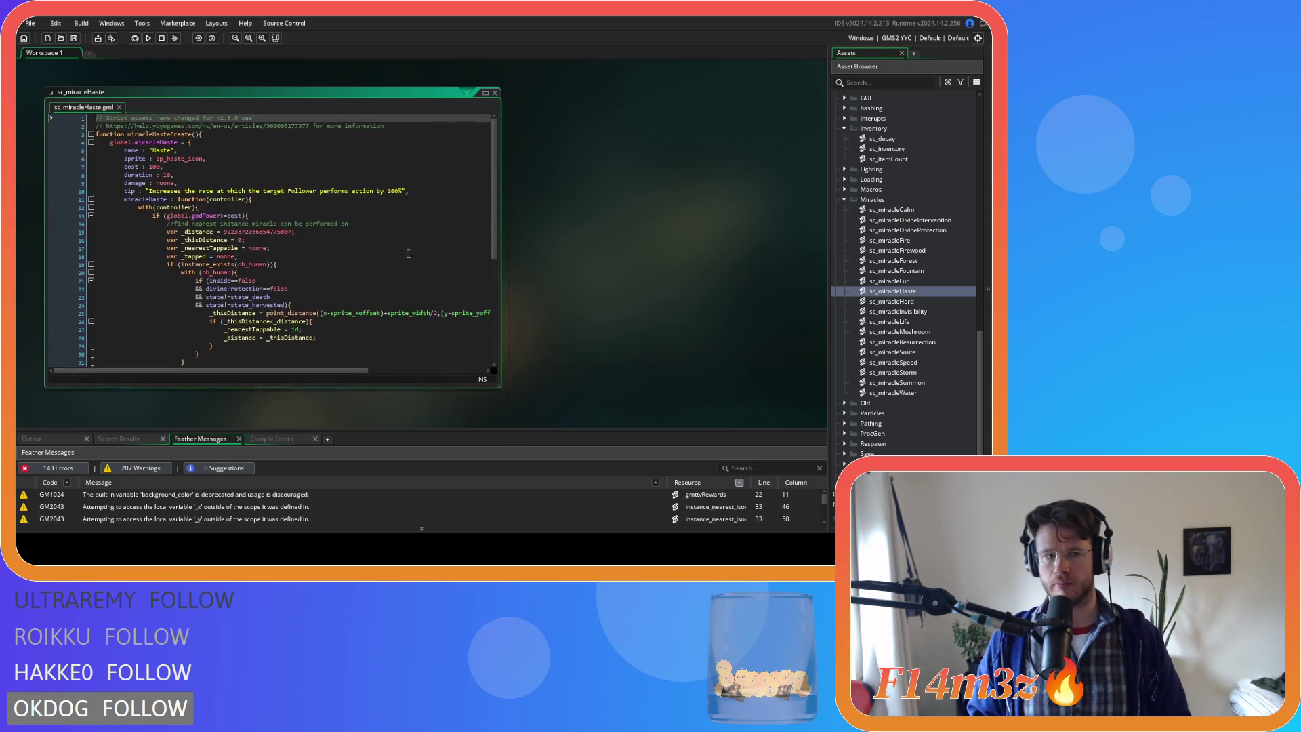
- Copy the Haste struct definition (lines 3–10) and paste it at the top of sc_miracleHerd
{"action": "left_click_drag", "start_coordinate": [410, 192], "coordinate": [87, 136]}
{"action": "key", "text": "ctrl+c"}
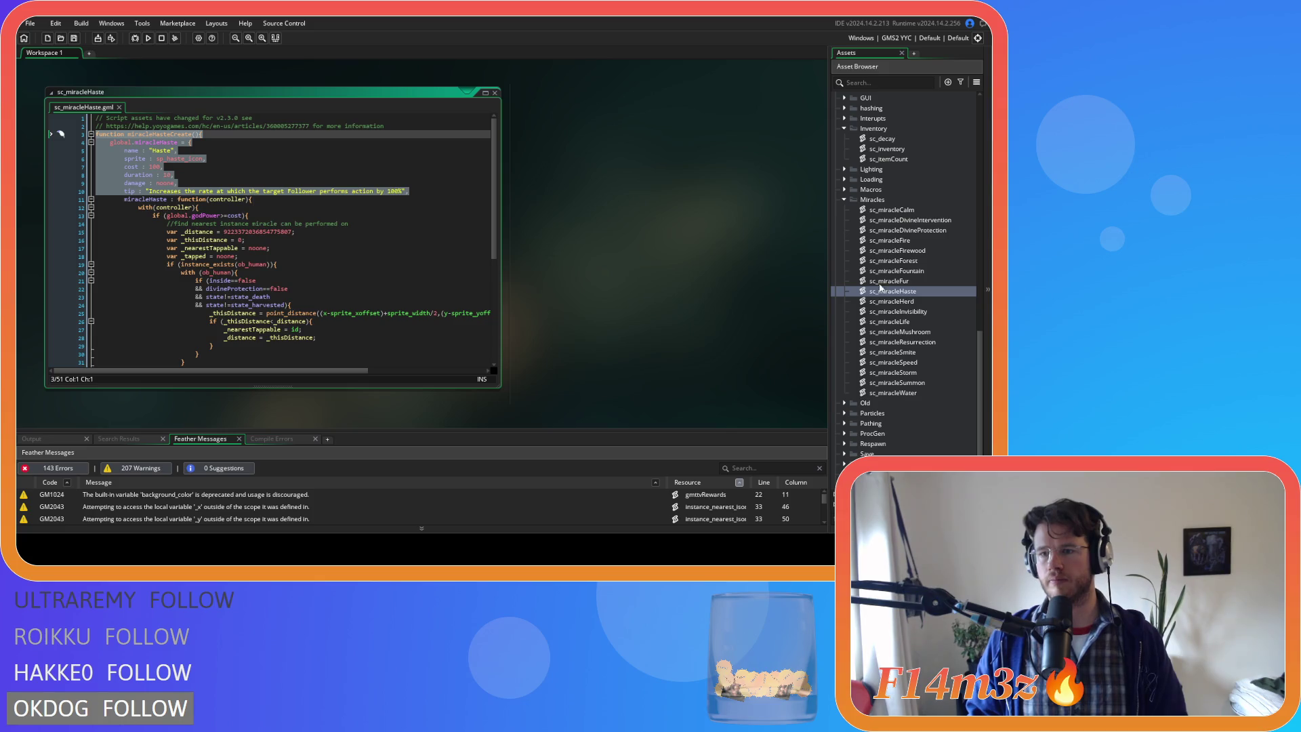
{"action": "left_click", "coordinate": [496, 93]}
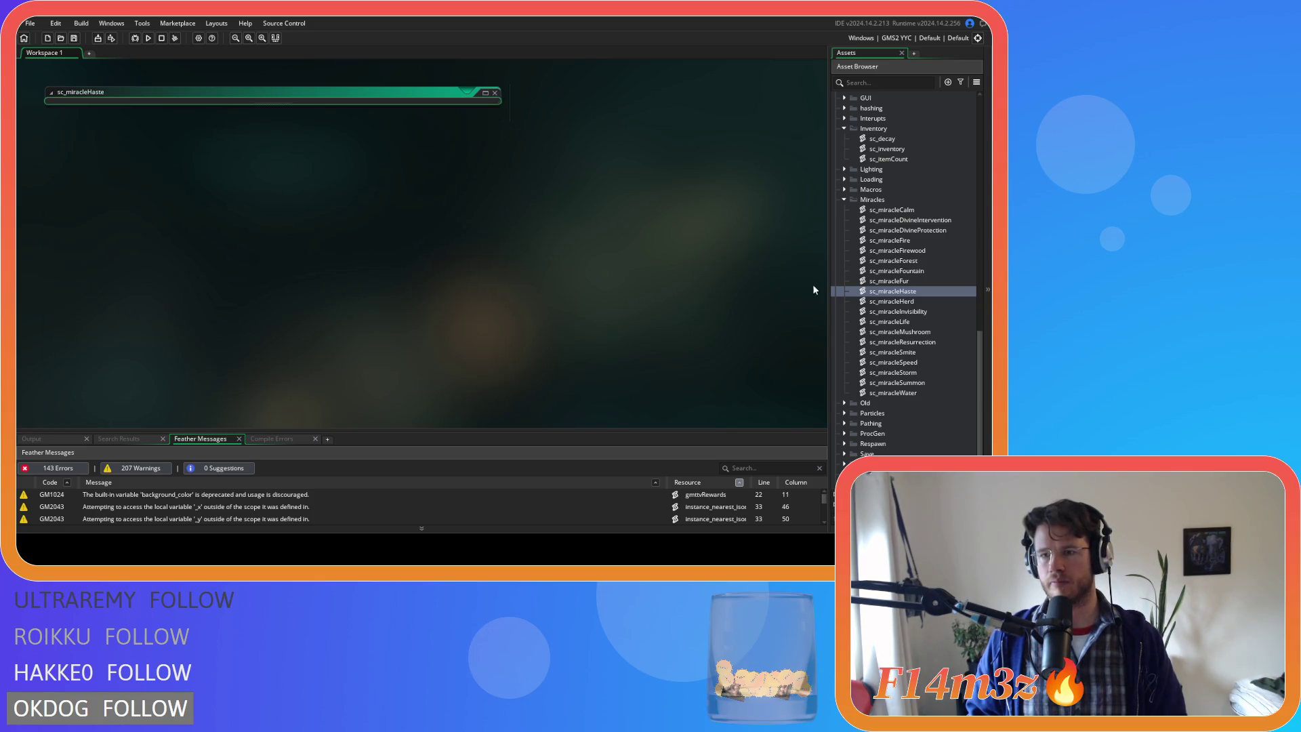
{"action": "left_click", "coordinate": [906, 304]}
{"action": "double_click", "coordinate": [907, 305]}
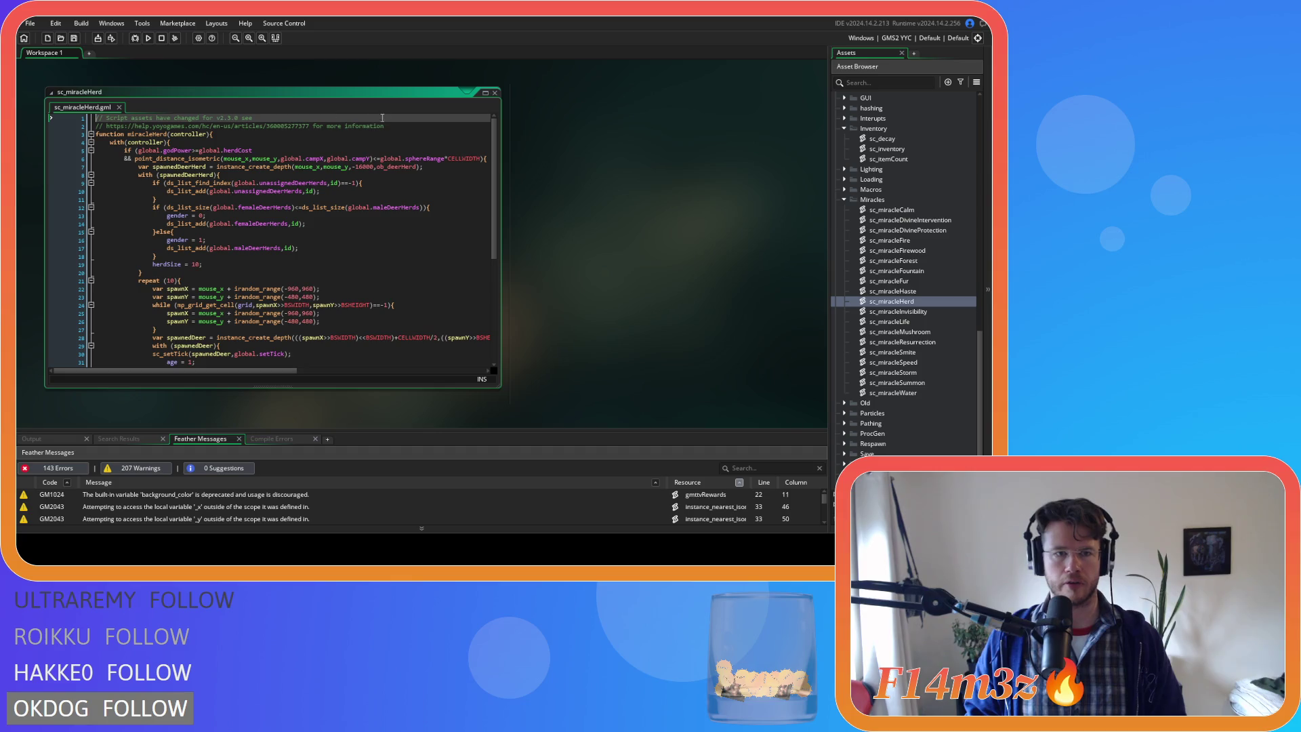
{"action": "left_click", "coordinate": [405, 127]}
{"action": "key", "text": "ctrl+v"}
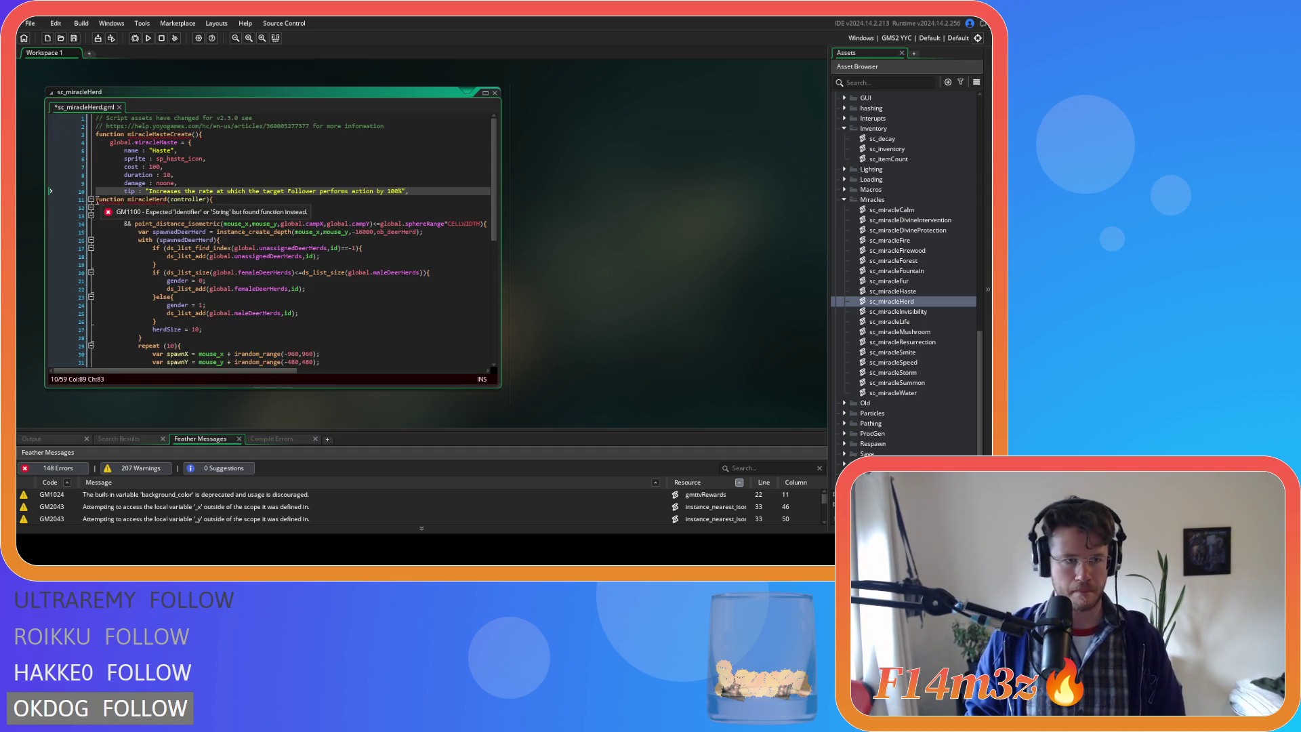
- Add a closing brace after the old miracleHerd function at the end of the script
{"action": "mouse_move", "coordinate": [96, 199]}
{"action": "left_mouse_down"}
{"action": "mouse_move", "coordinate": [225, 329]}
{"action": "mouse_move", "coordinate": [262, 408]}
{"action": "left_mouse_up"}
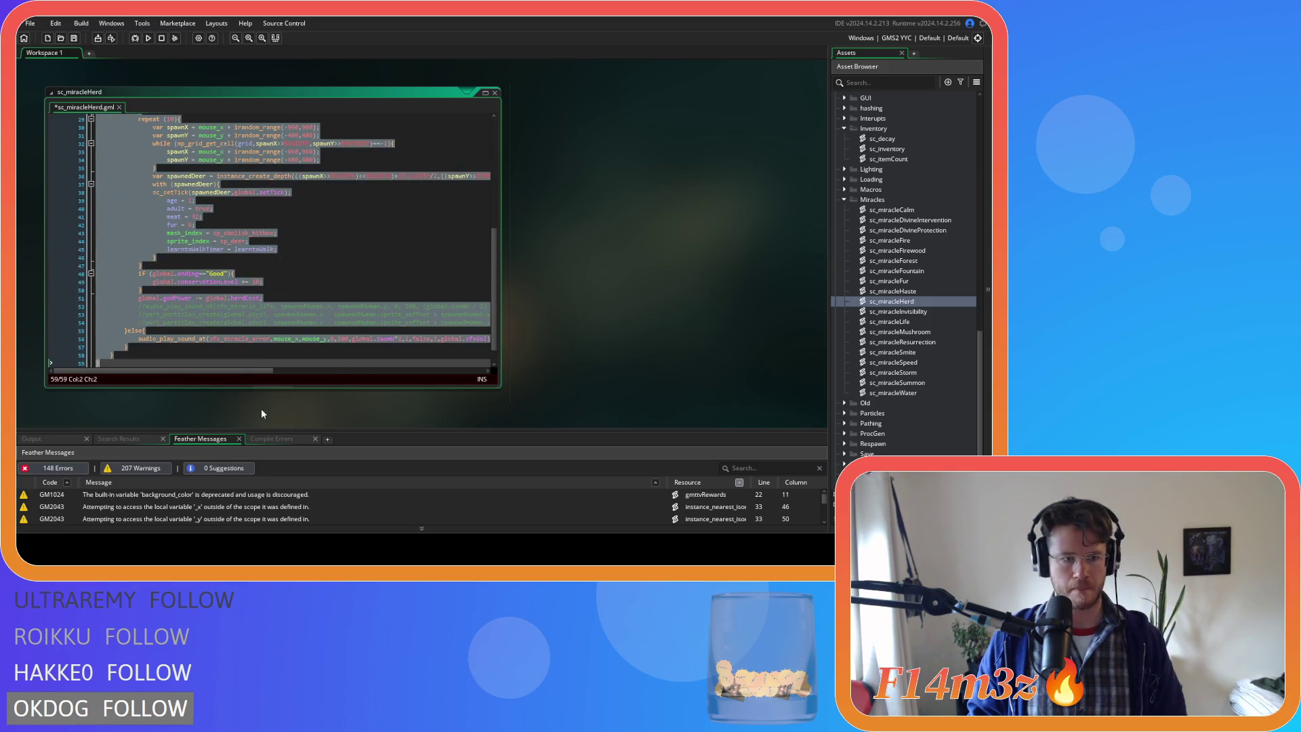
{"action": "left_click", "coordinate": [162, 362]}
{"action": "key", "text": "Return"}
{"action": "type", "text": "}"}
{"action": "key", "text": "Return"}
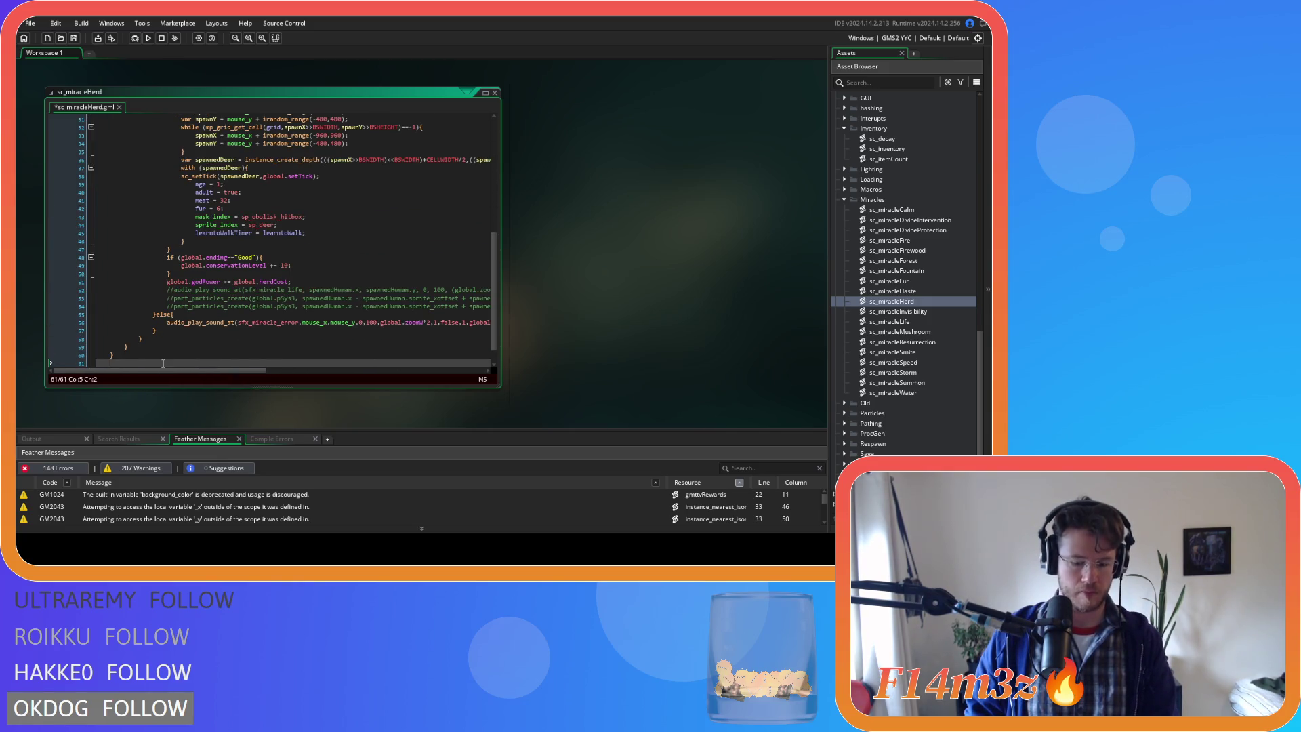
{"action": "scroll", "coordinate": [318, 298], "scroll_direction": "up", "scroll_amount": 10}
{"action": "scroll", "coordinate": [173, 155], "scroll_direction": "down", "scroll_amount": 10}
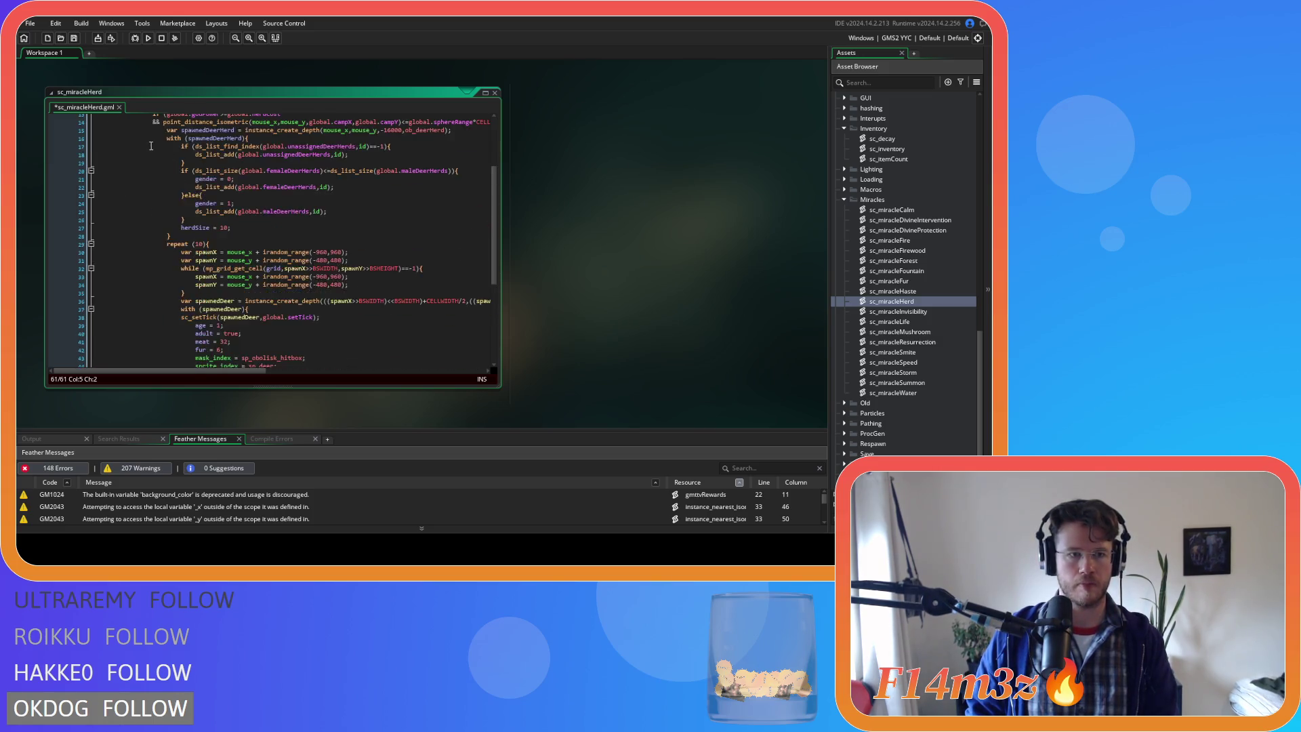
{"action": "scroll", "coordinate": [150, 145], "scroll_direction": "up", "scroll_amount": 10}
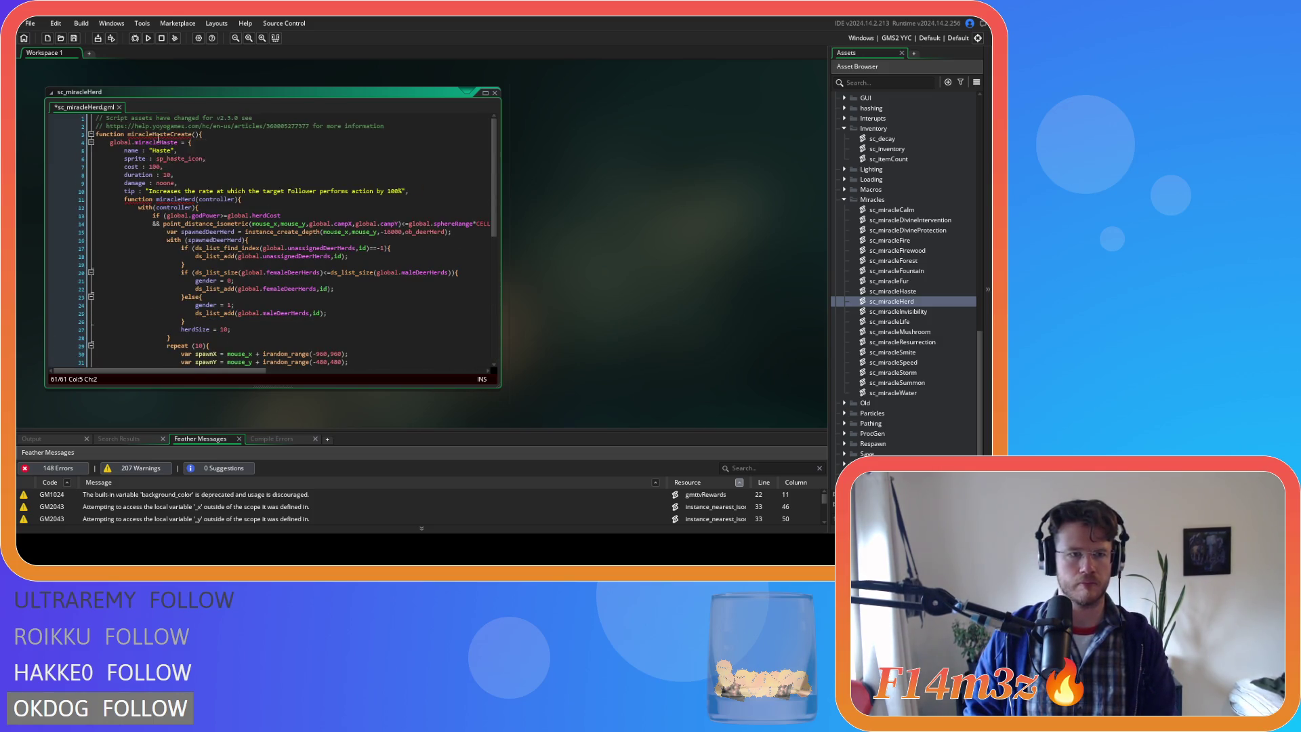
- Rename the creator function miracleHasteCreate to miracleHerdCreate
{"action": "left_click", "coordinate": [154, 134]}
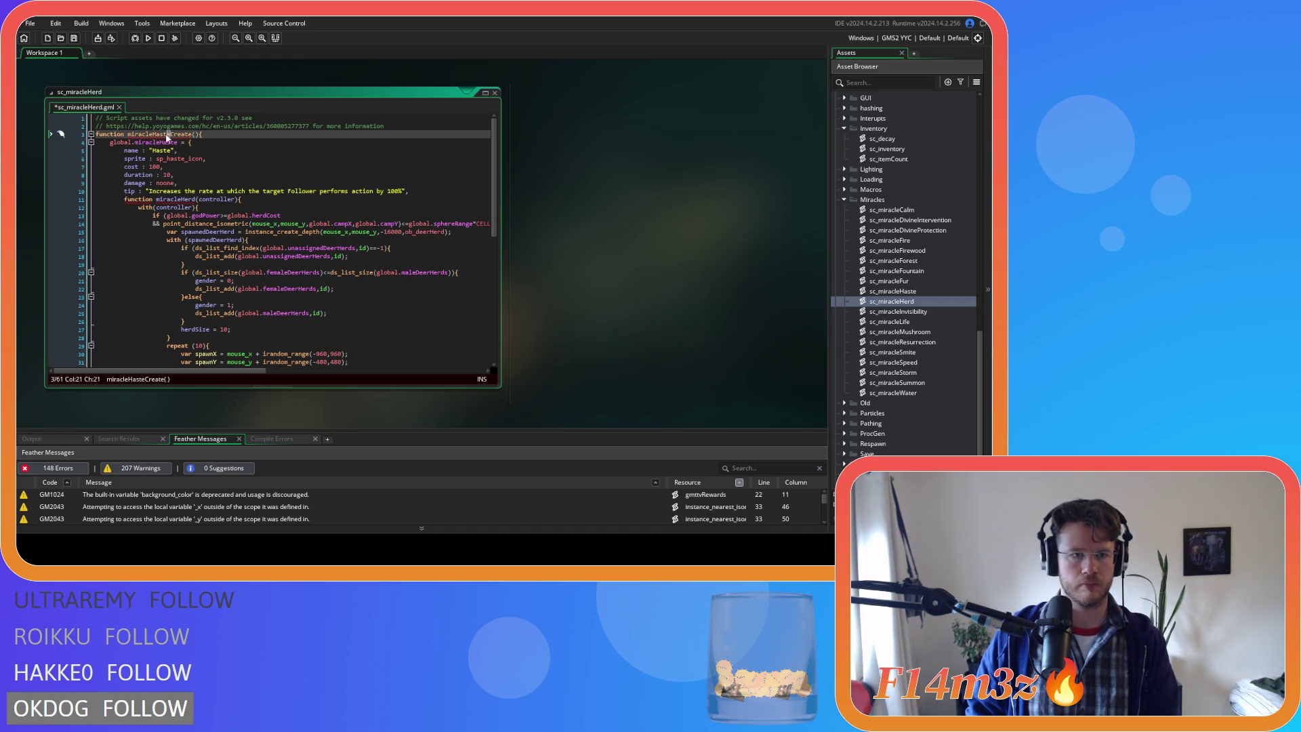
{"action": "type", "text": "erd"}
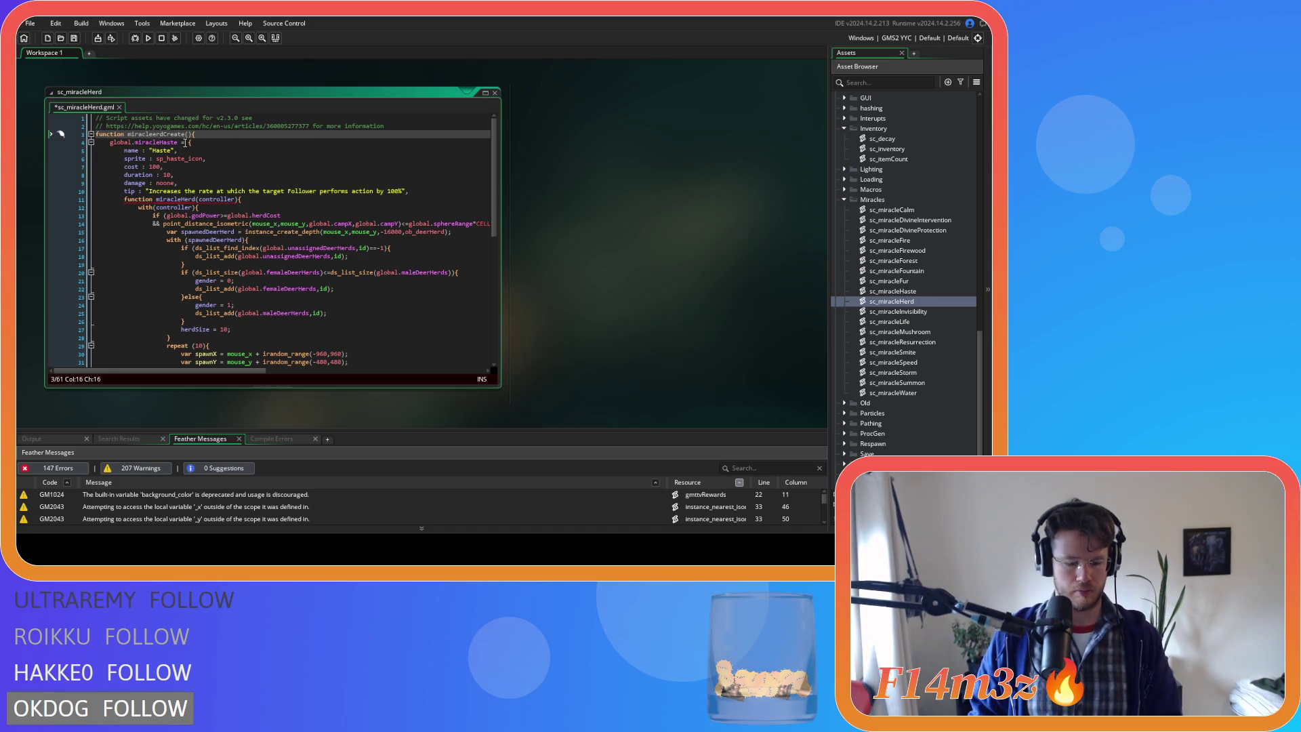
{"action": "key", "text": "Right"}
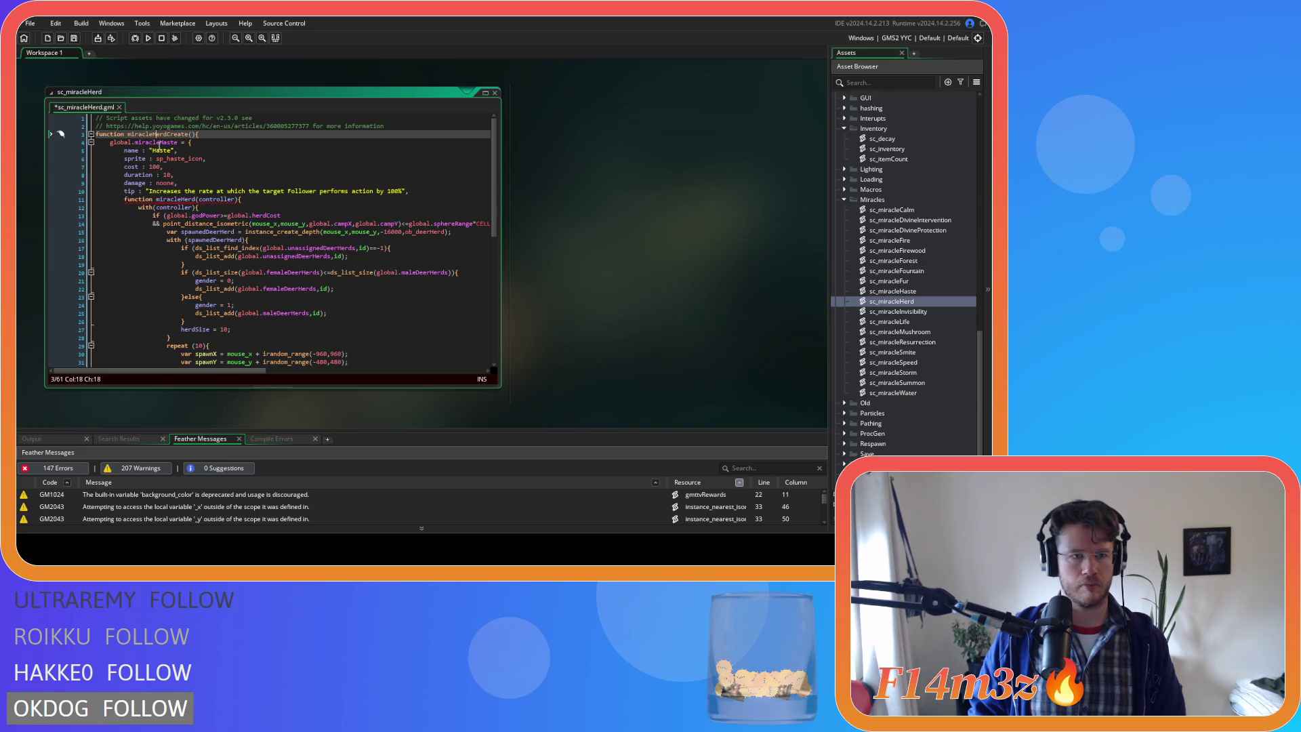
{"action": "left_click_drag", "start_coordinate": [160, 143], "coordinate": [177, 143]}
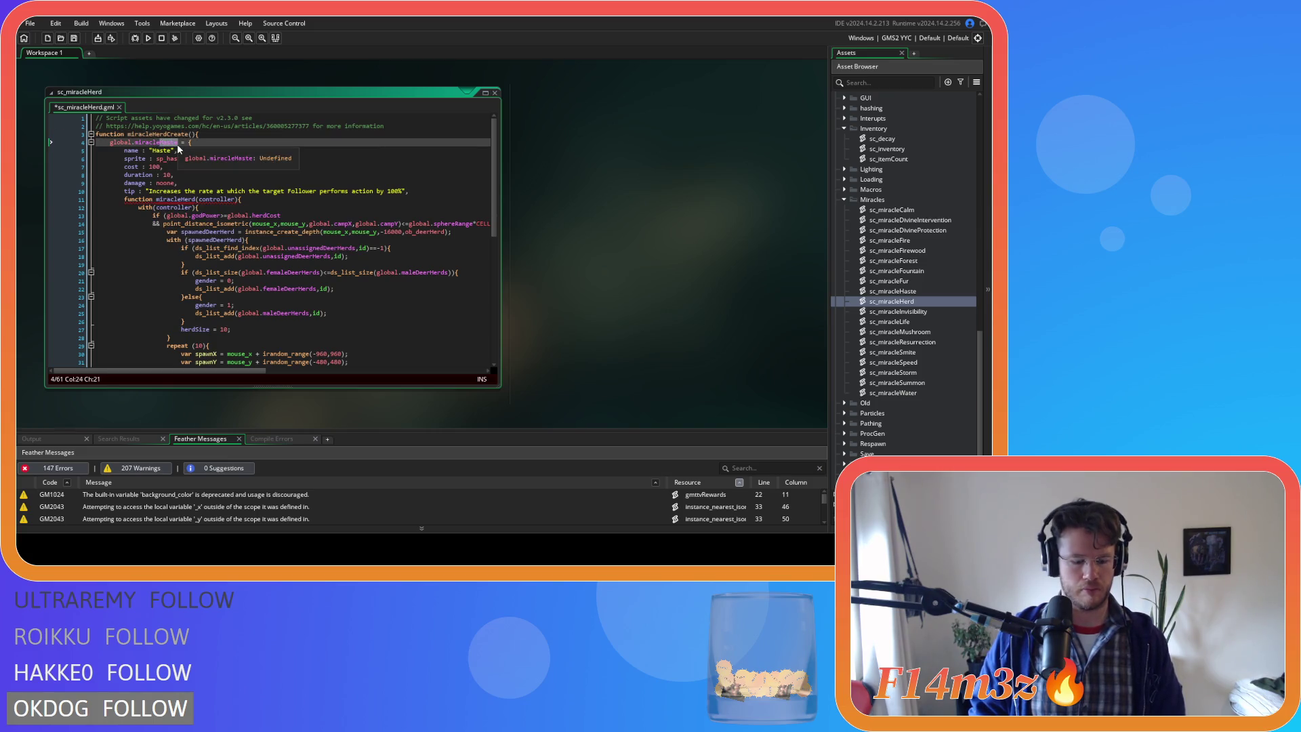
- Rename the struct to global.miracleHerd and turn the old function into a 'miracleHerd: function(' member
{"action": "type", "text": "Herd"}
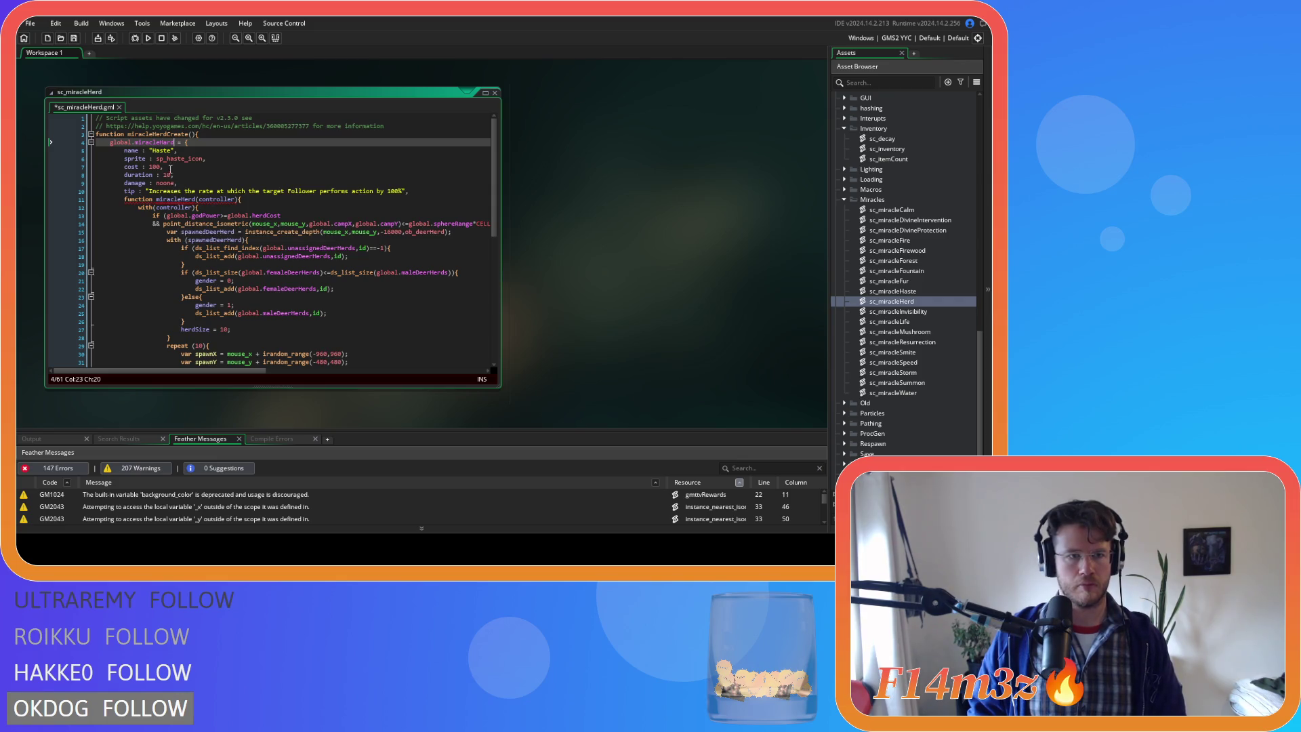
{"action": "left_click", "coordinate": [159, 142]}
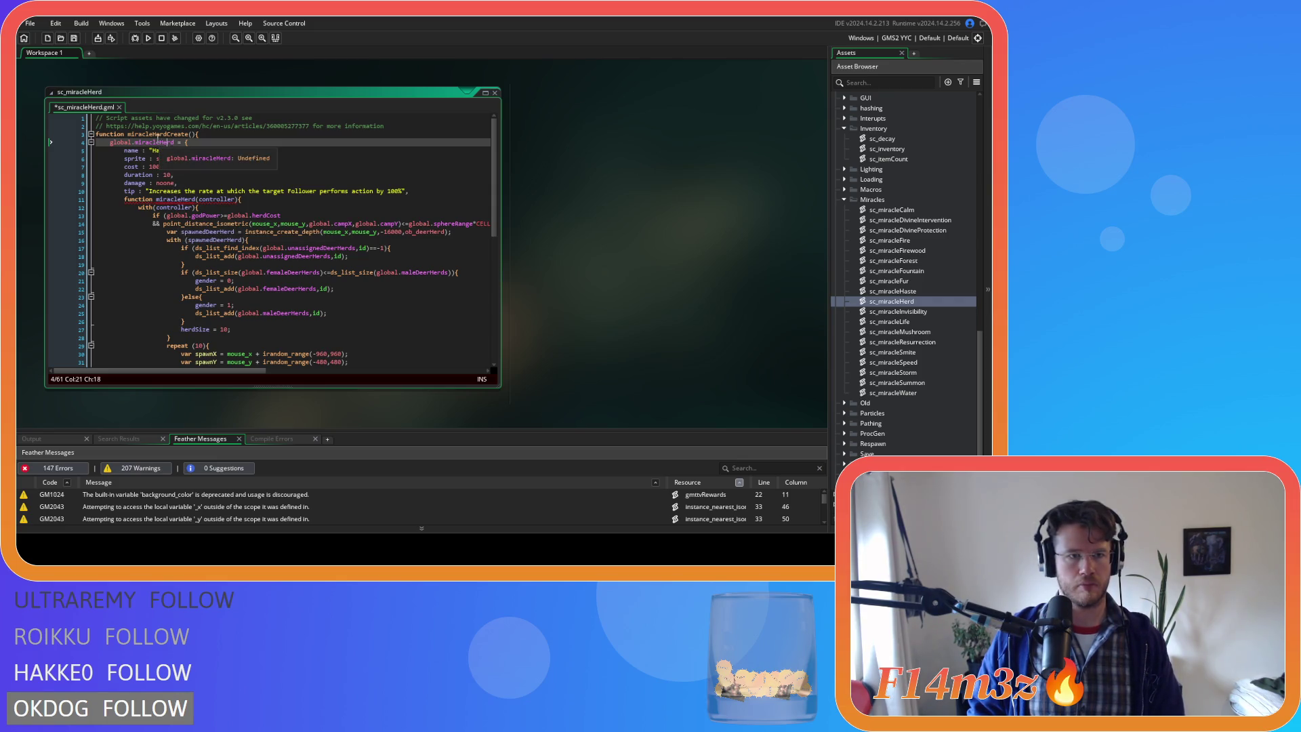
{"action": "left_click", "coordinate": [185, 200]}
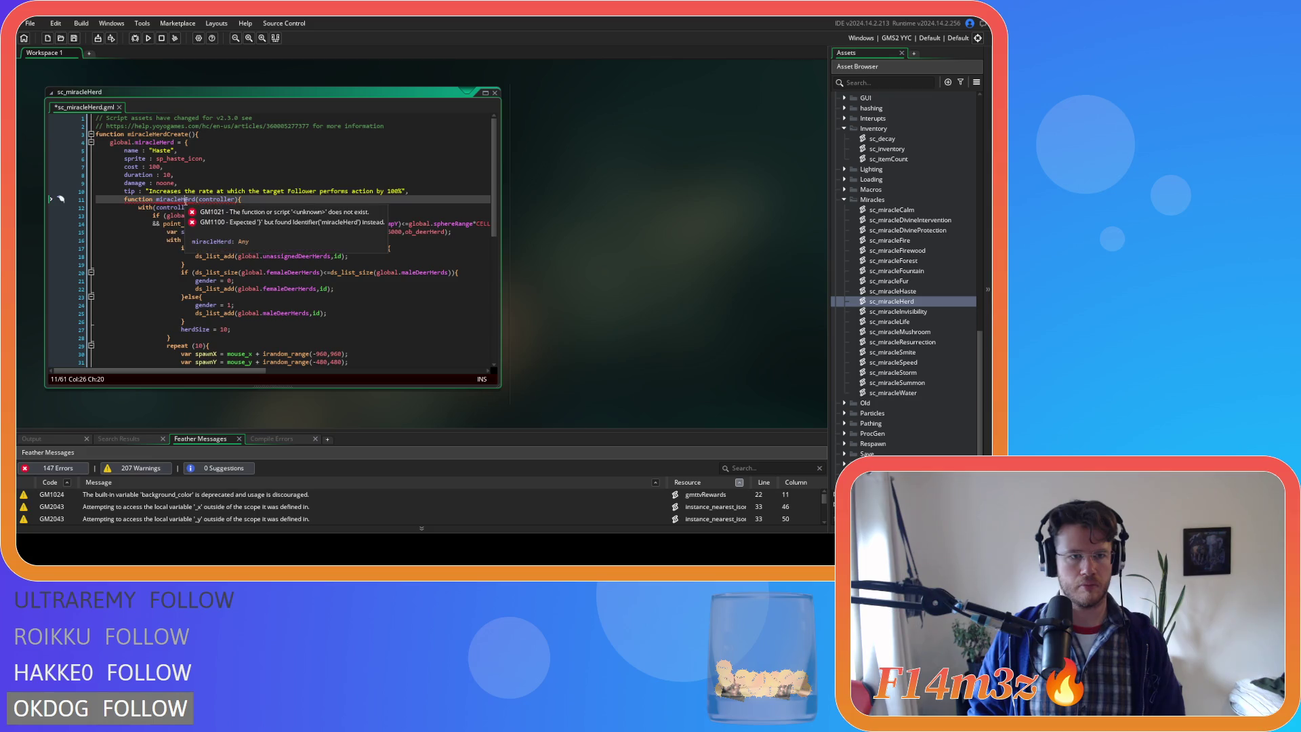
{"action": "double_click", "coordinate": [178, 199]}
{"action": "key", "text": "ctrl+x"}
{"action": "key", "text": "Home"}
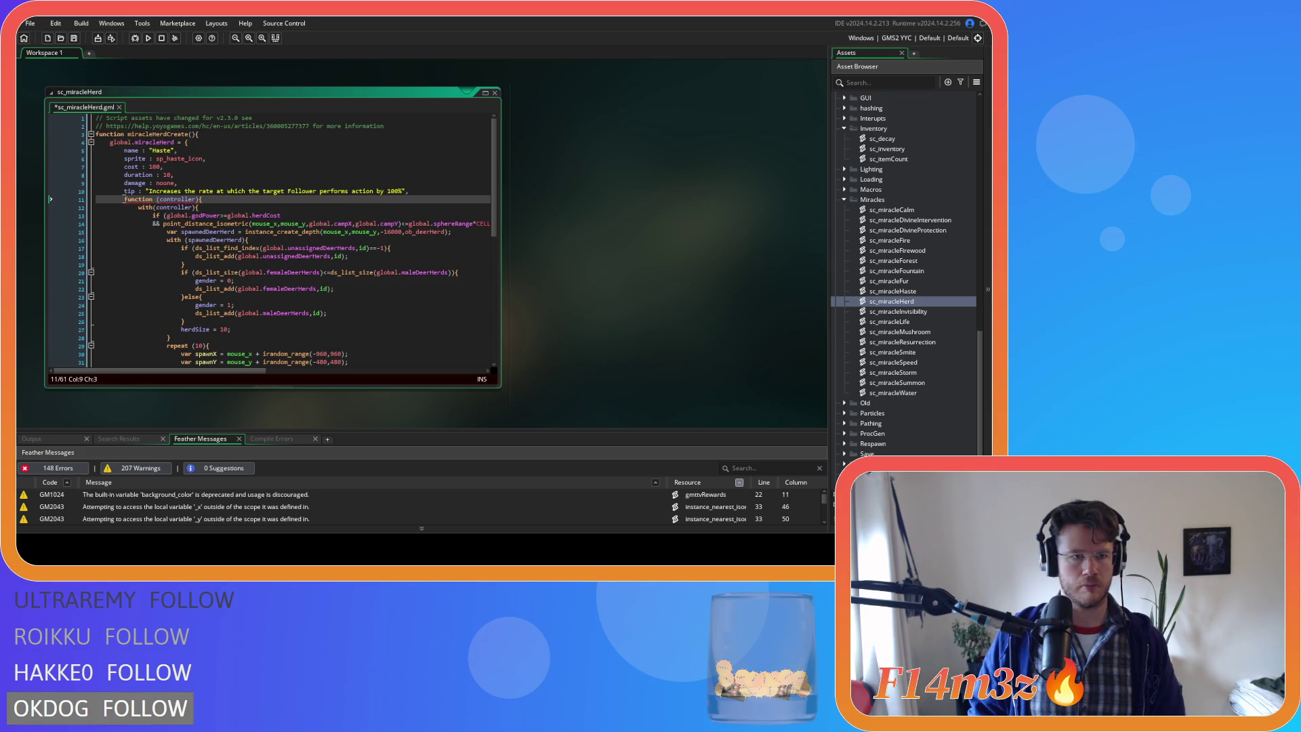
{"action": "key", "text": "ctrl+v"}
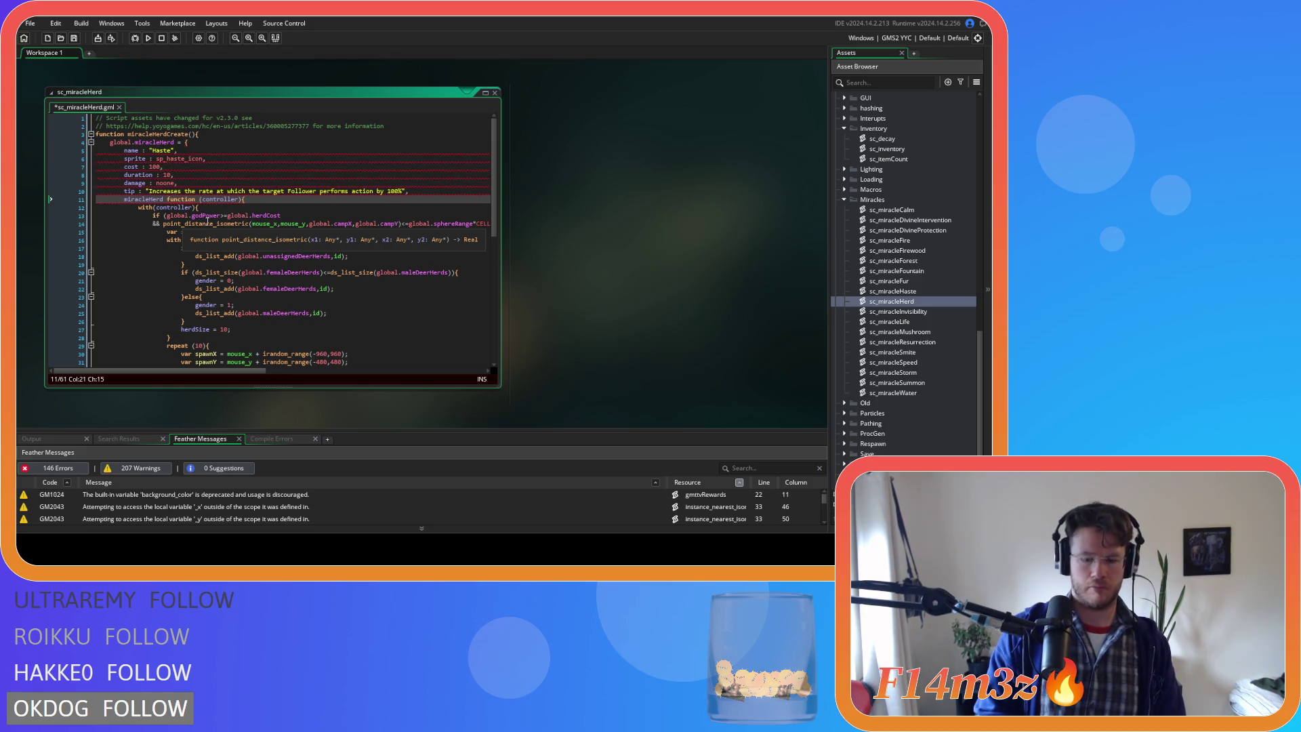
{"action": "type", "text": ":"}
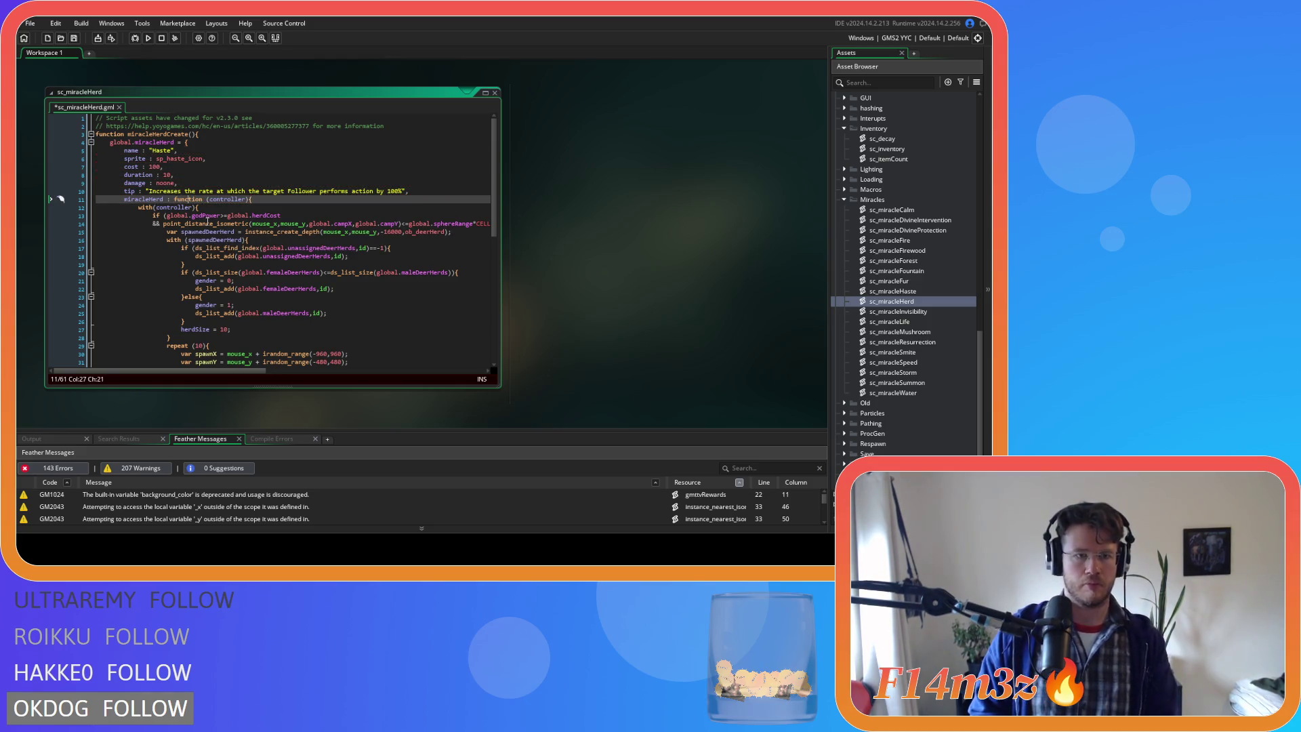
{"action": "key", "text": "Delete"}
{"action": "type", "text": "("}
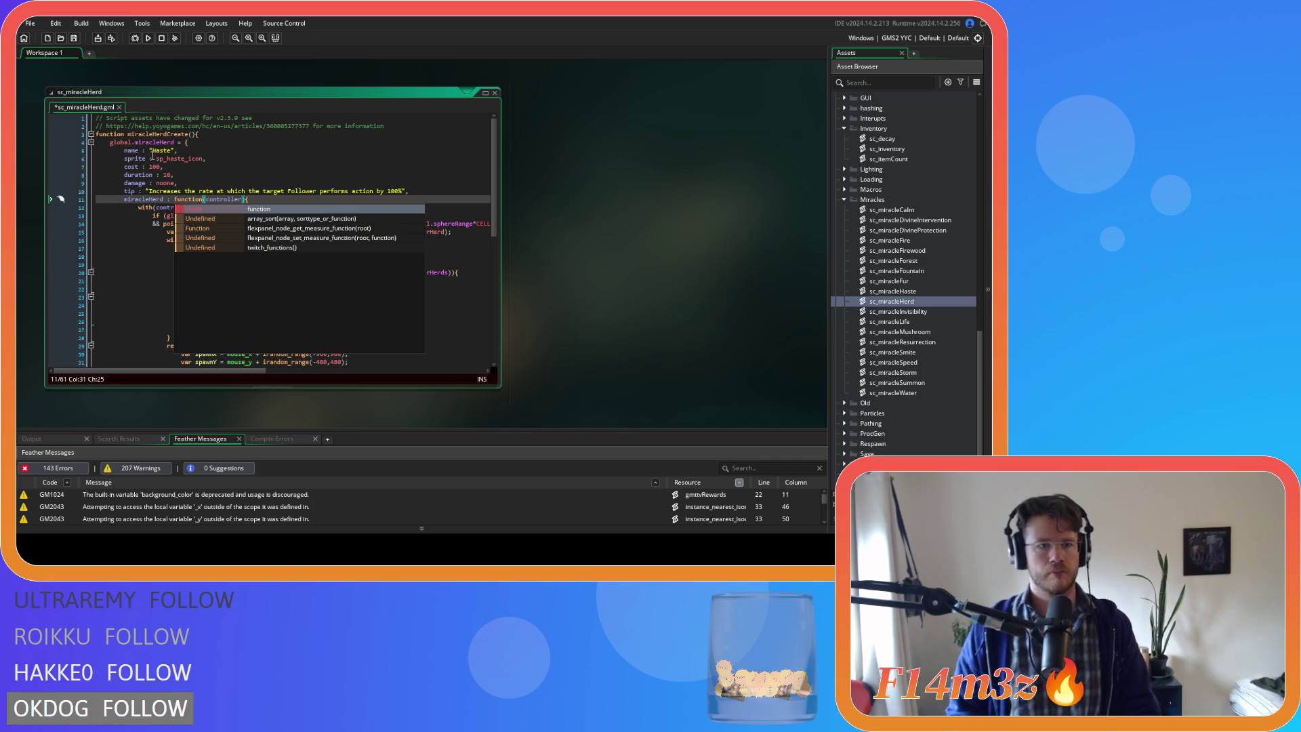
- Set the struct's name to "Herd" and sprite to sp_herd_icon, then save
{"action": "left_click", "coordinate": [153, 150]}
{"action": "double_click", "coordinate": [160, 150]}
{"action": "type", "text": "Herd"}
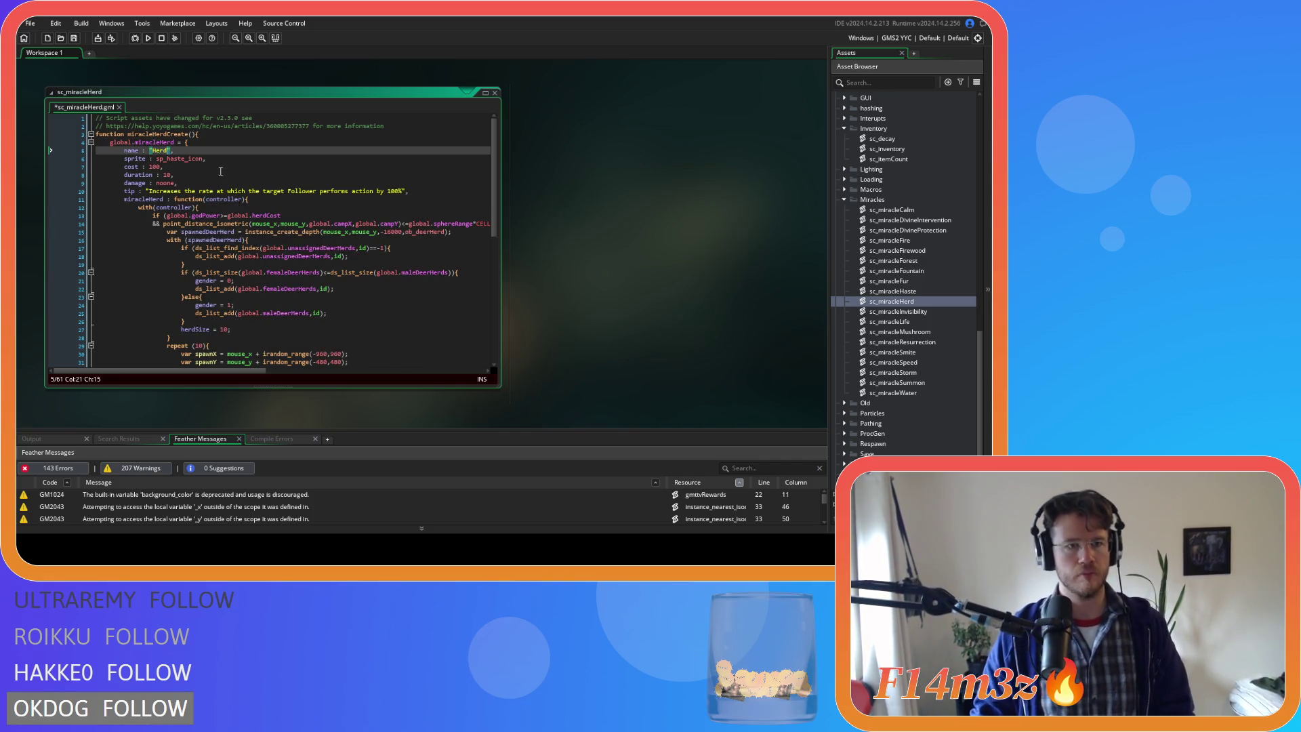
{"action": "mouse_move", "coordinate": [160, 158]}
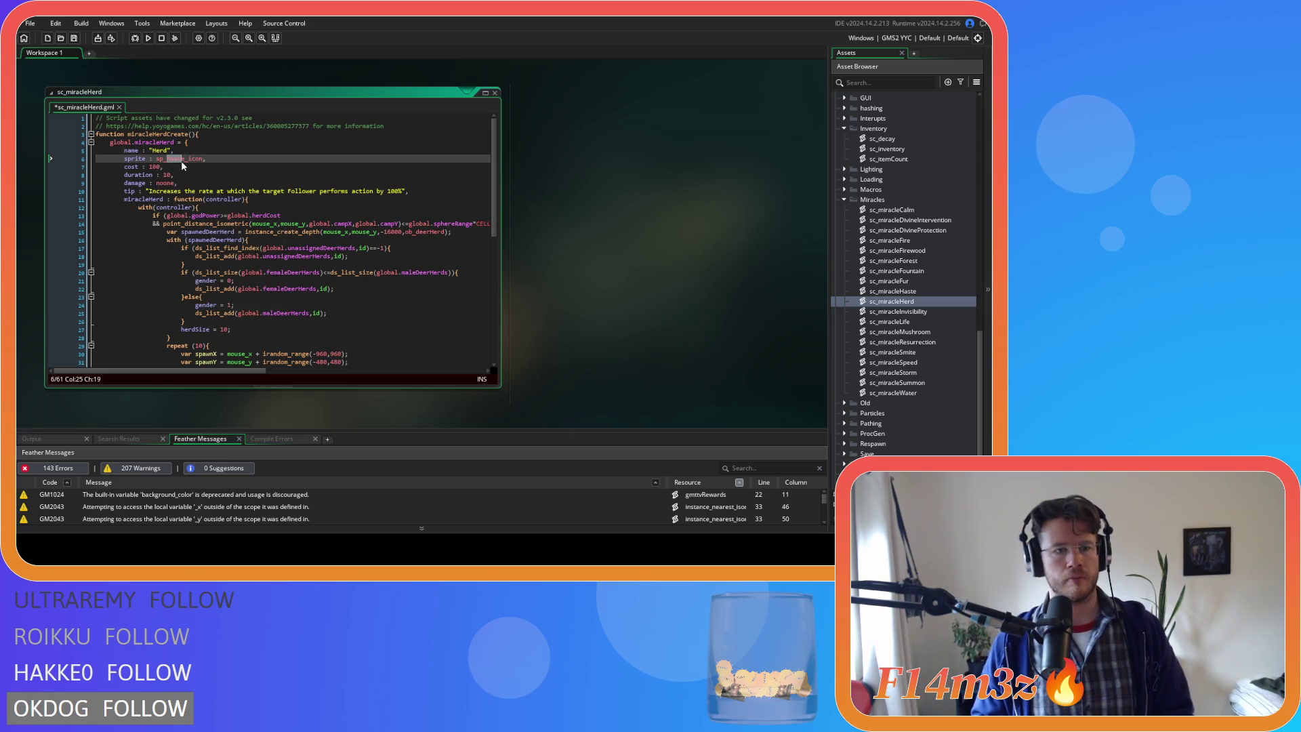
{"action": "left_click", "coordinate": [185, 162]}
{"action": "key", "text": "Delete"}
{"action": "key", "text": "BackSpace"}
{"action": "key", "text": "BackSpace"}
{"action": "key", "text": "BackSpace"}
{"action": "type", "text": "herd"}
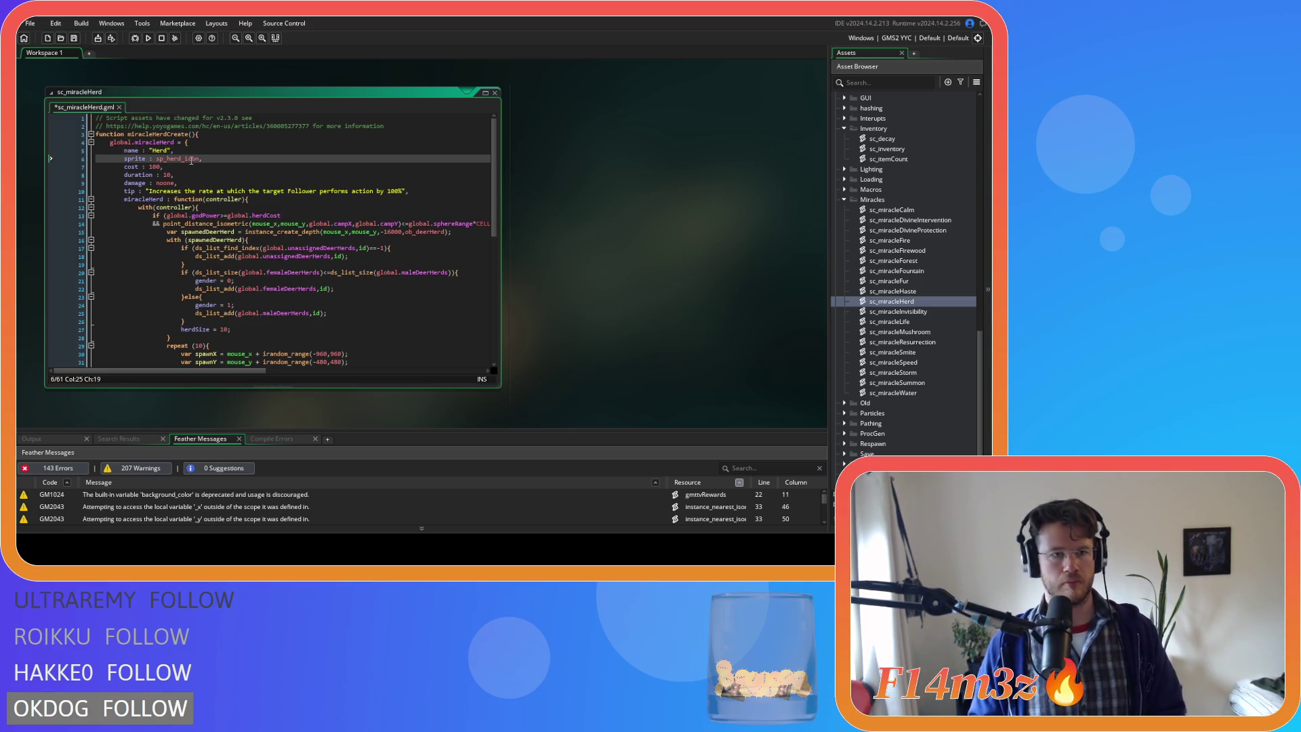
{"action": "key", "text": "ctrl+s"}
- Set cost 500, duration noone, and tip "Summons a herd of animals."
{"action": "double_click", "coordinate": [155, 166]}
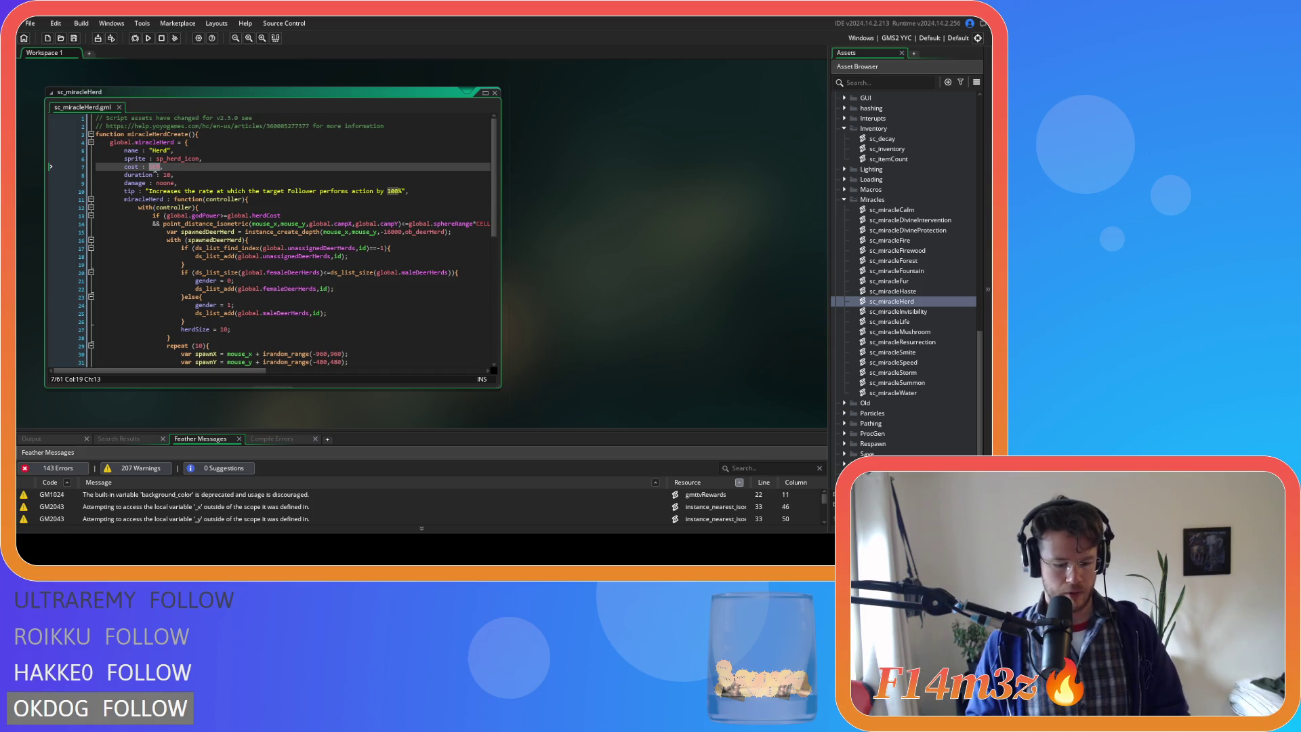
{"action": "type", "text": "5"}
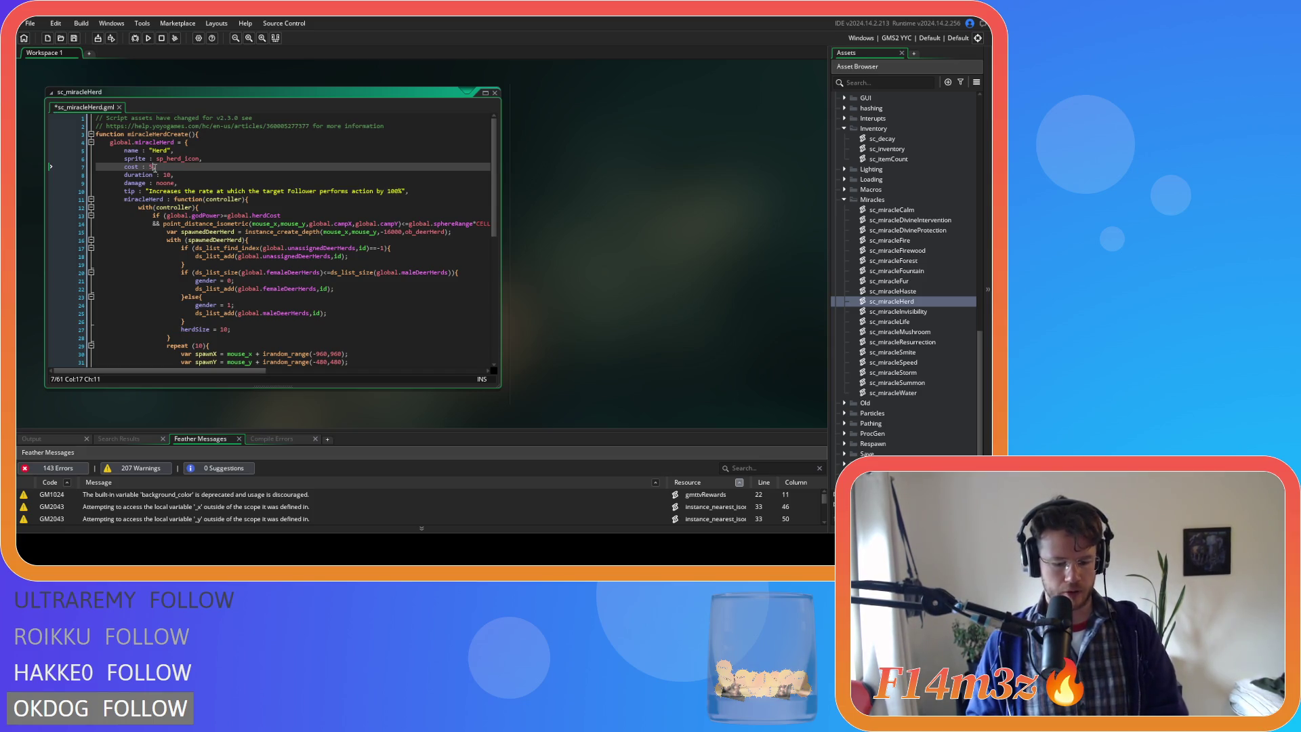
{"action": "key", "text": "ctrl+s"}
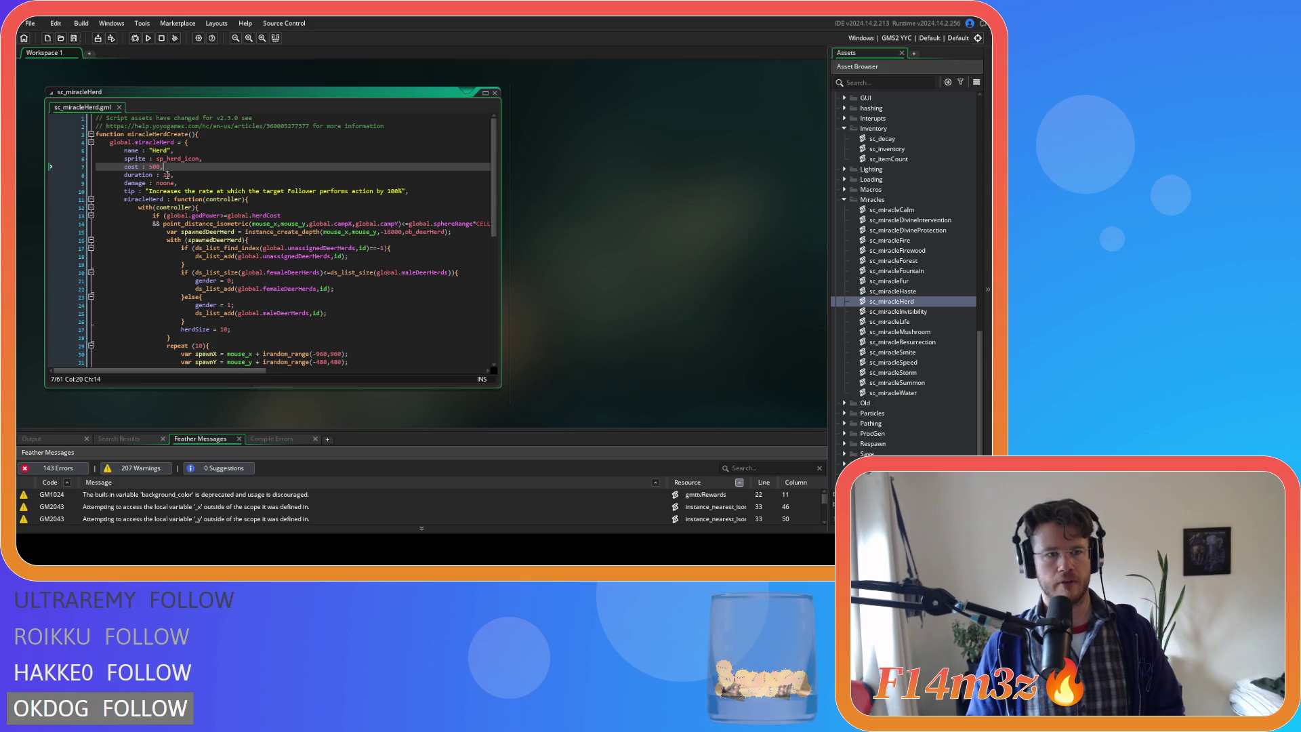
{"action": "double_click", "coordinate": [167, 174]}
{"action": "type", "text": "noone"}
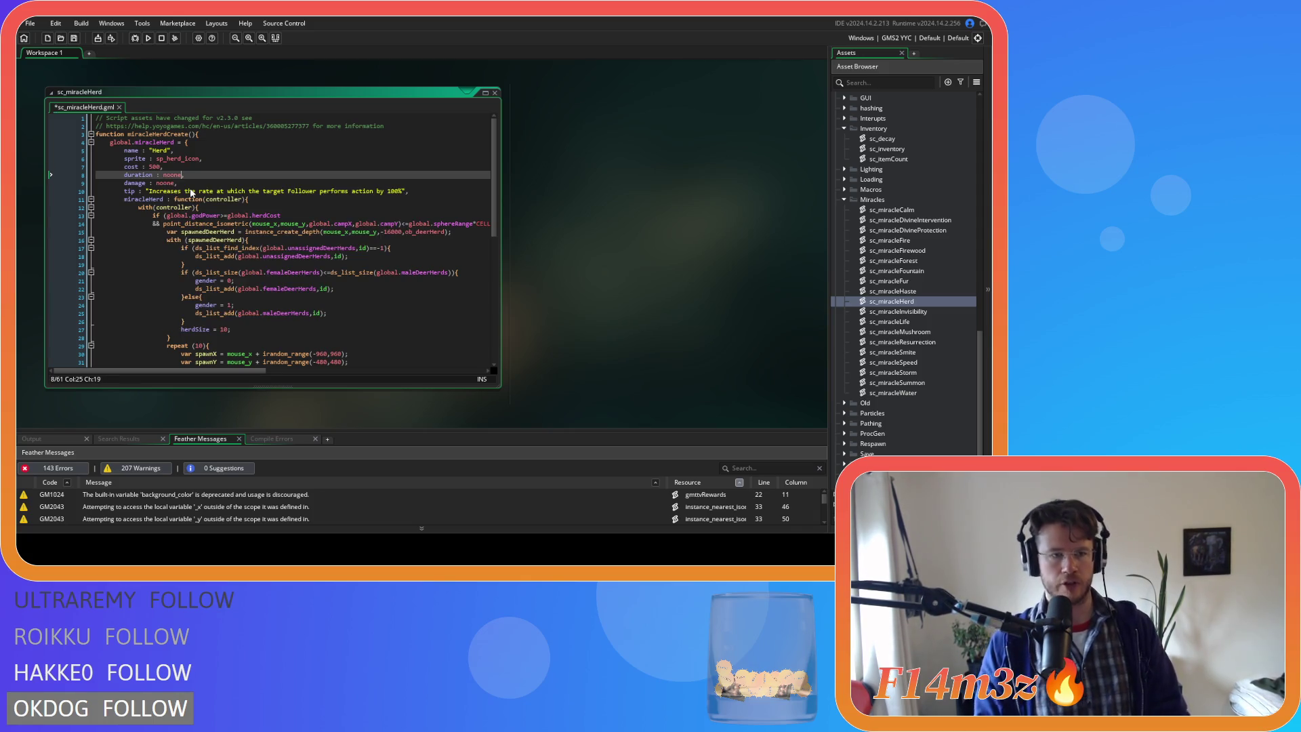
{"action": "left_click_drag", "start_coordinate": [146, 191], "coordinate": [403, 192]}
{"action": "type", "text": "Summons "}
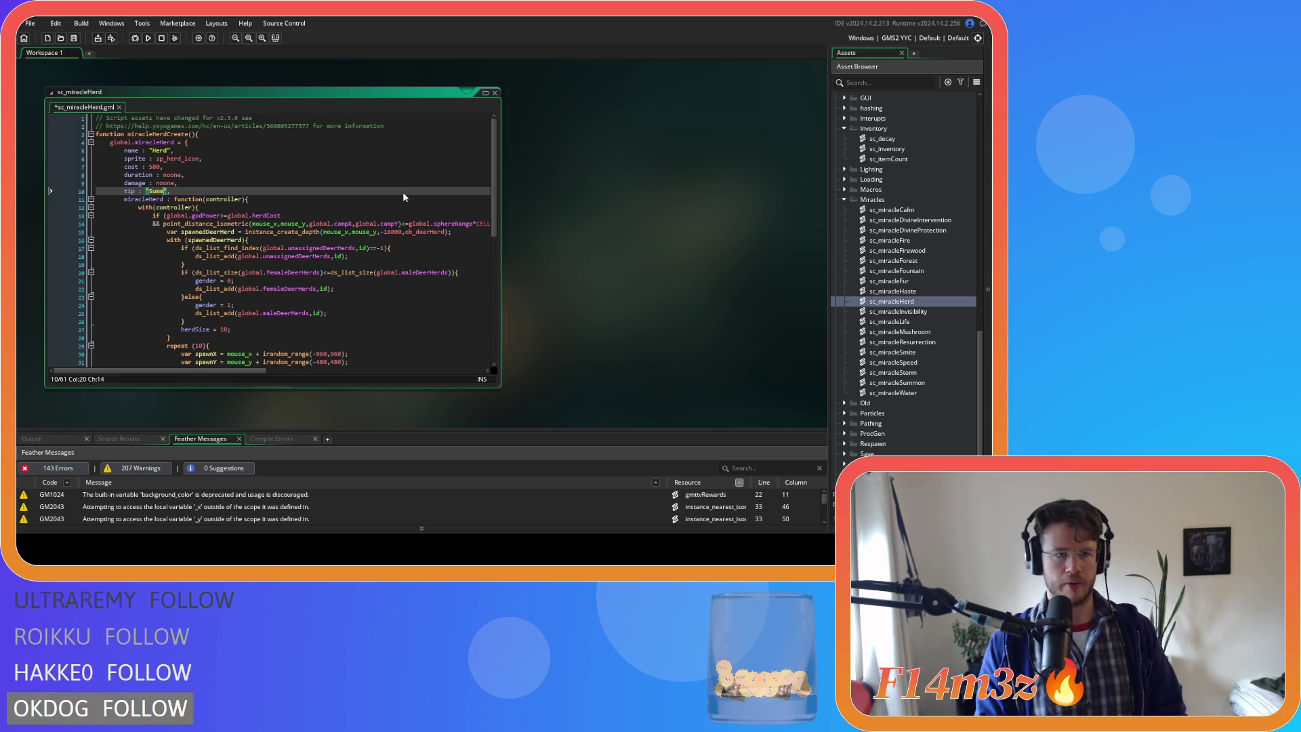
{"action": "type", "text": "a herd of "}
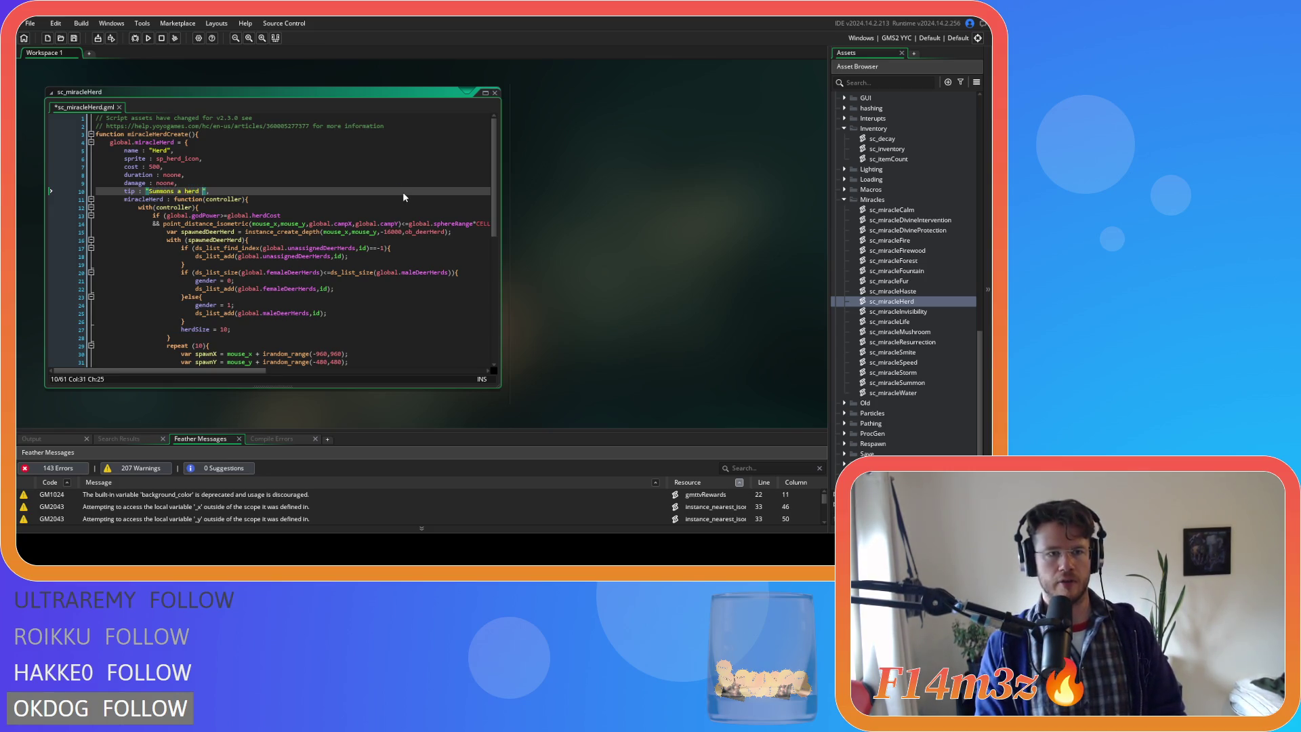
{"action": "type", "text": "animals"}
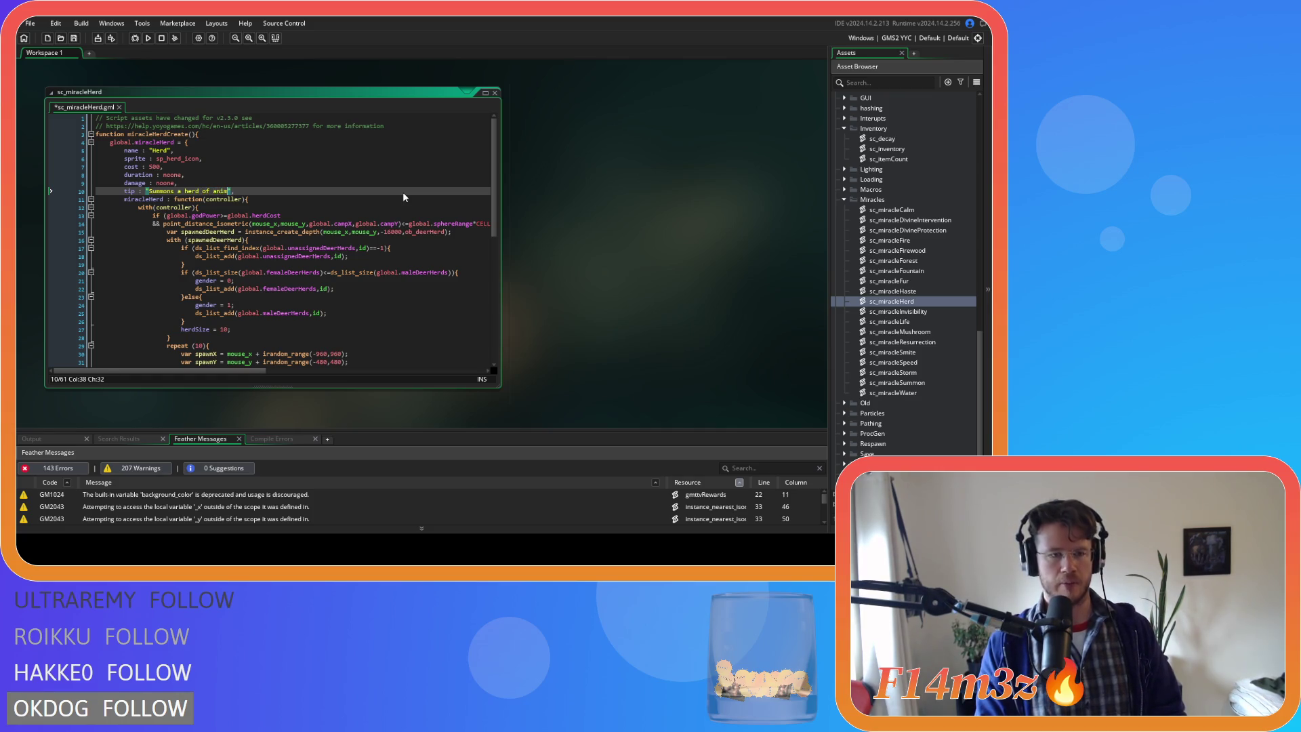
{"action": "type", "text": "."}
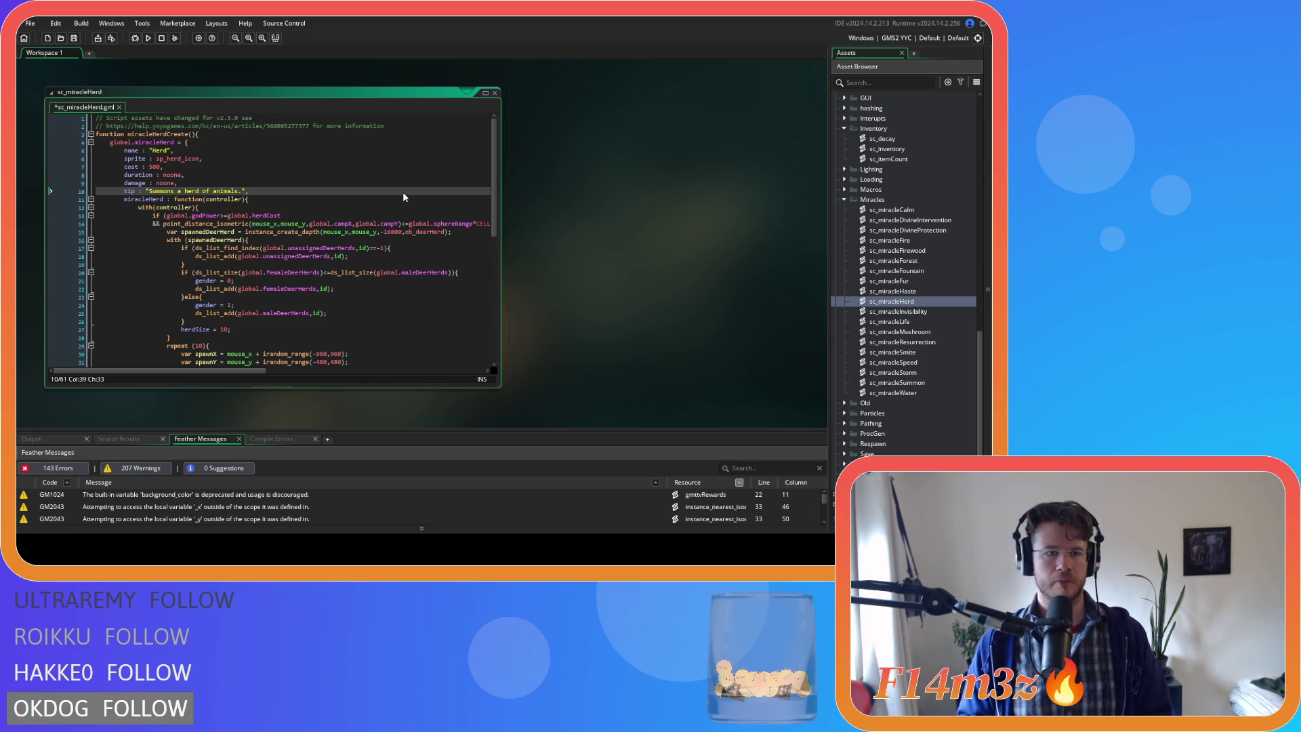
- Replace 'of' with 'containing 10' in the tip, giving "Summons a herd containing 10 animals."
{"action": "scroll", "coordinate": [334, 253], "scroll_direction": "down", "scroll_amount": 6}
{"action": "scroll", "coordinate": [334, 253], "scroll_direction": "up", "scroll_amount": 5}
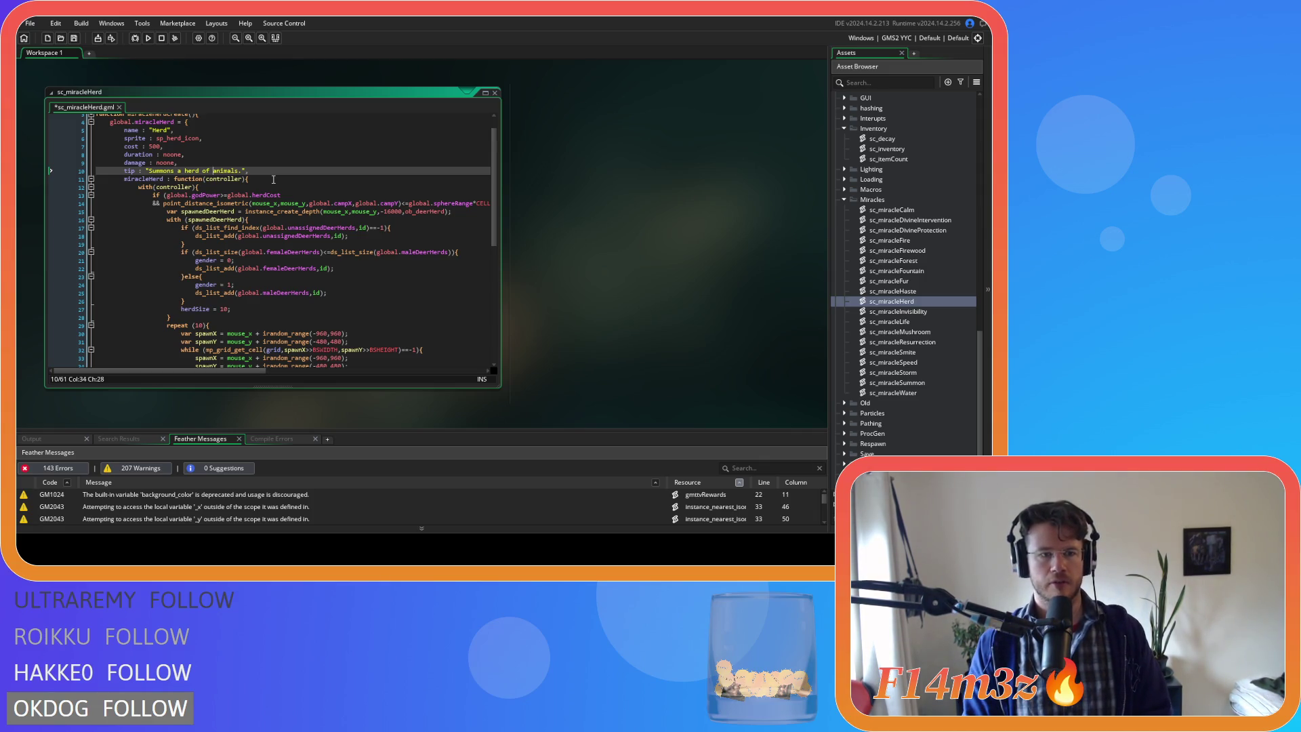
{"action": "key", "text": "BackSpace"}
{"action": "key", "text": "BackSpace"}
{"action": "type", "text": "contai"}
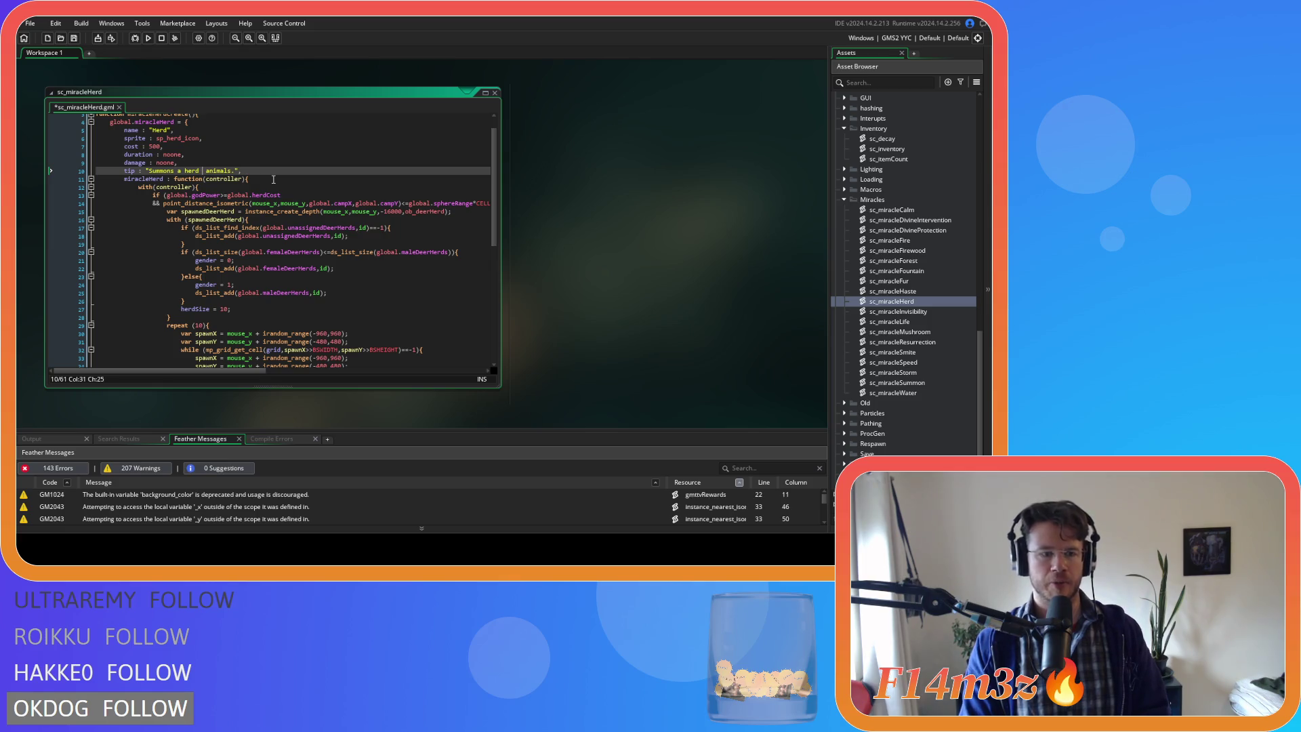
{"action": "type", "text": "ning"}
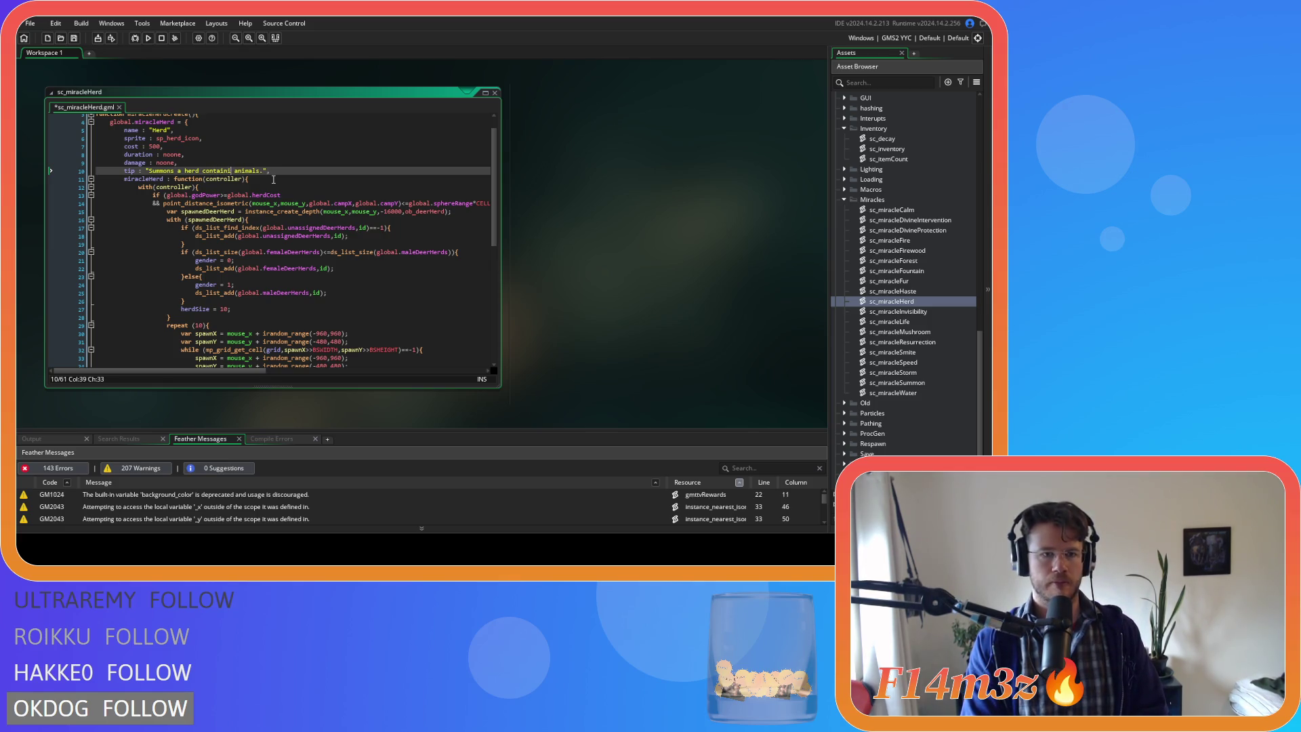
{"action": "type", "text": " 10"}
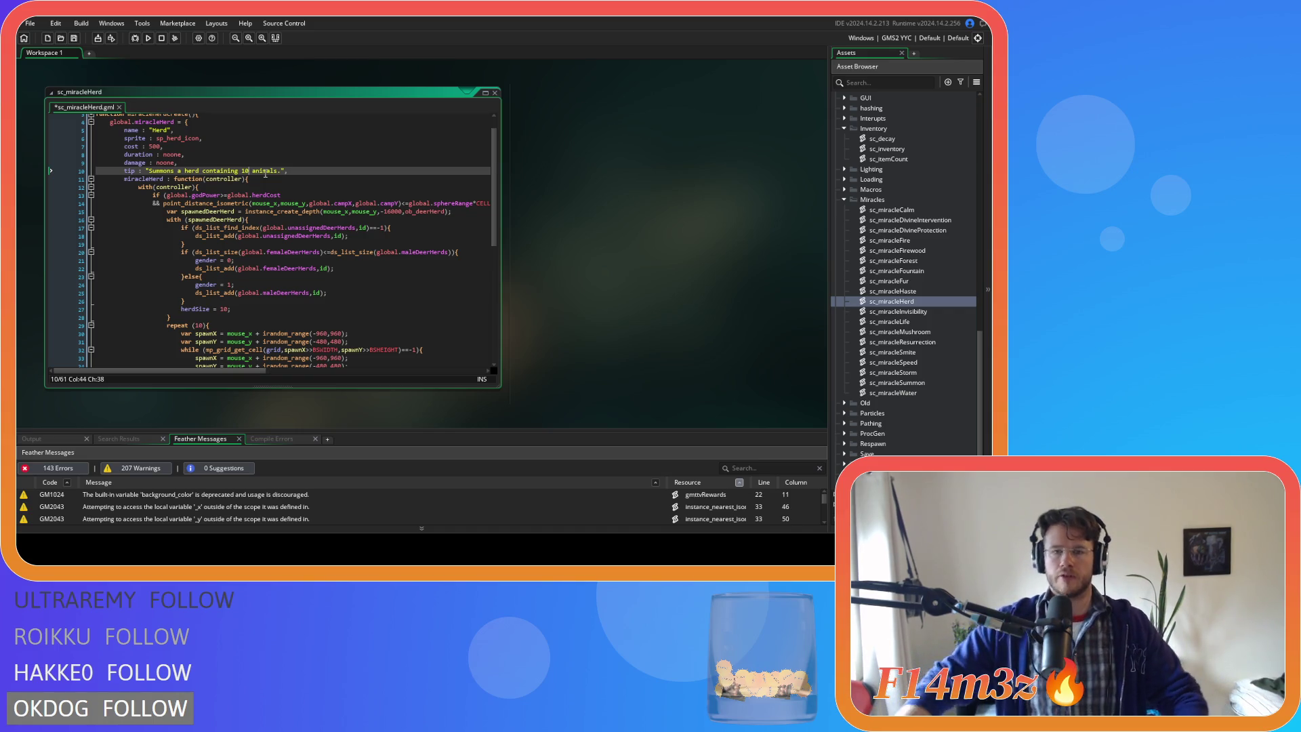
- Save, then replace global.herdCost with cost in the Herd power check
{"action": "left_click", "coordinate": [335, 195]}
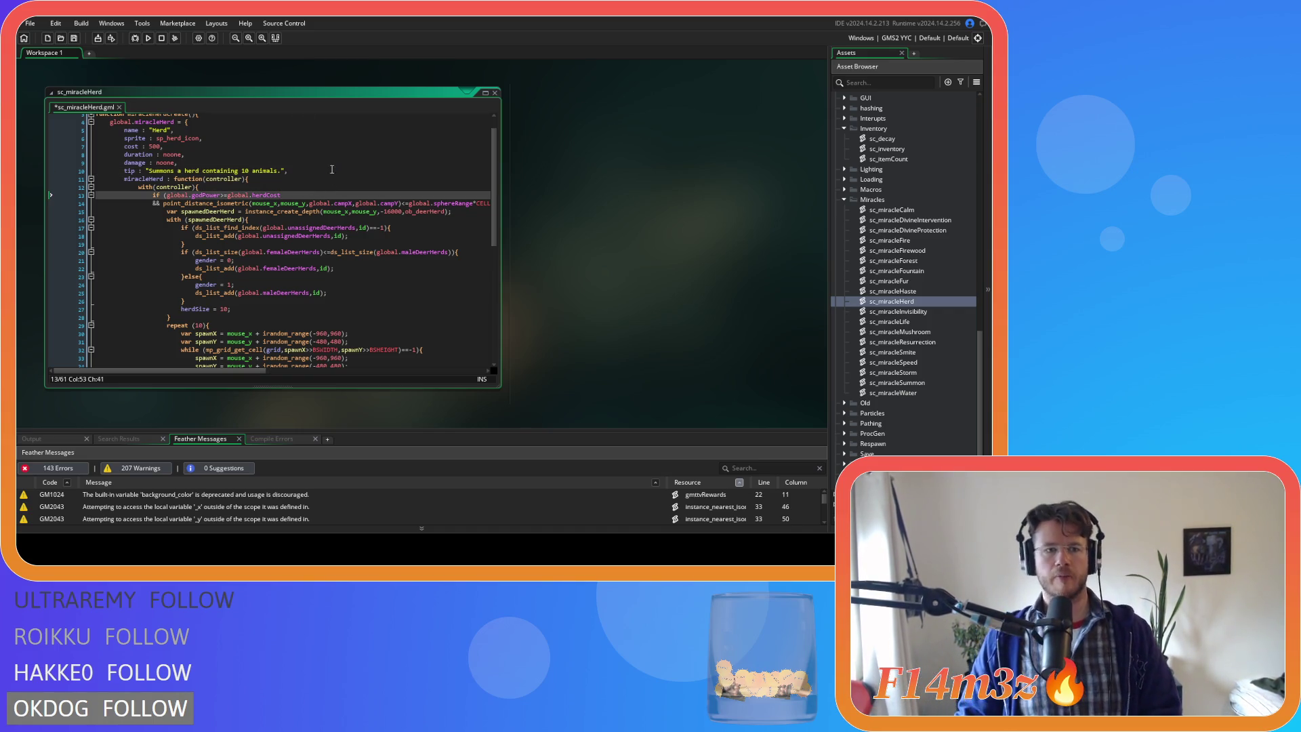
{"action": "key", "text": "ctrl+s"}
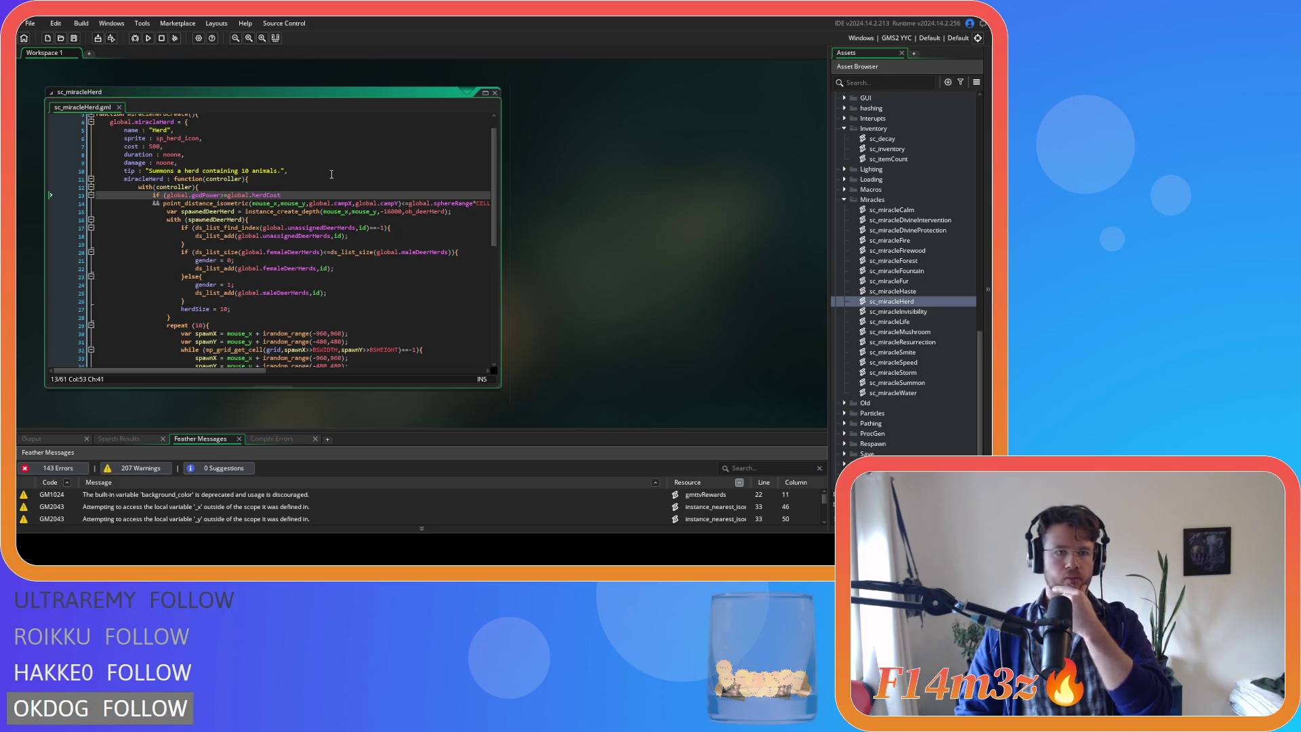
{"action": "scroll", "coordinate": [331, 175], "scroll_direction": "down", "scroll_amount": 2}
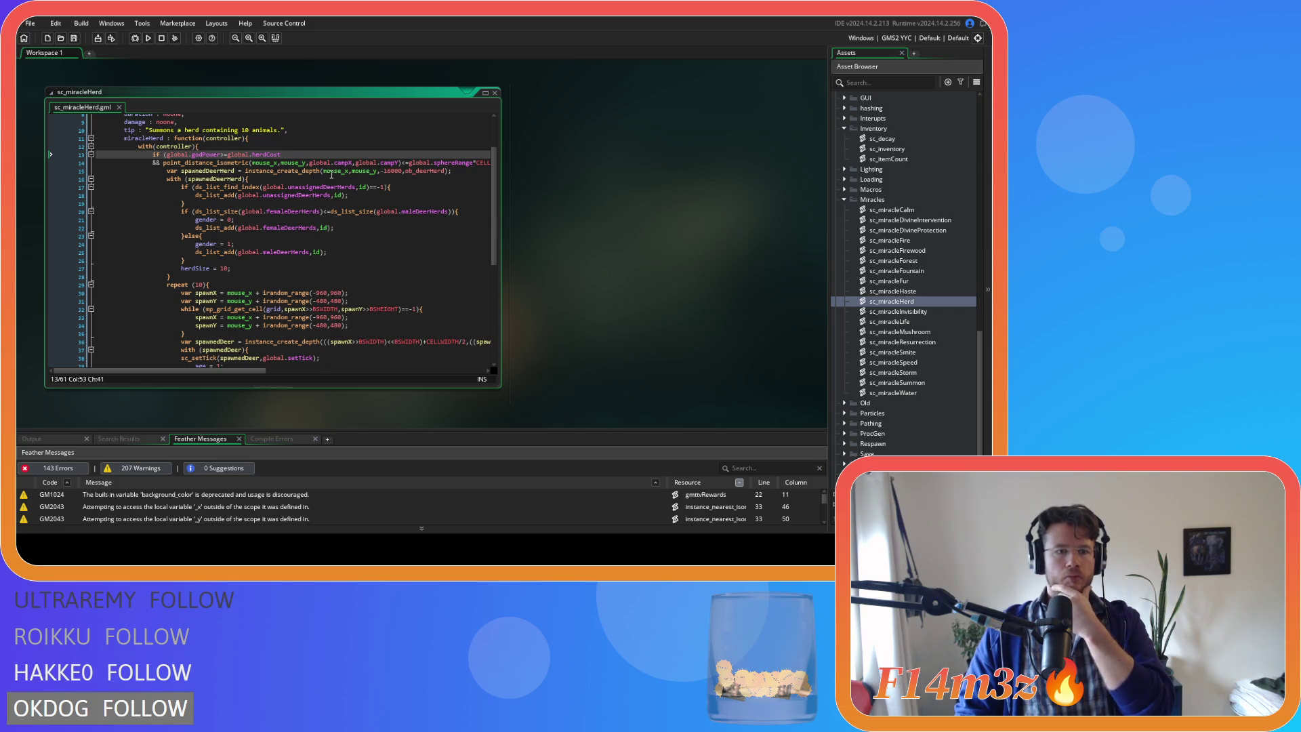
{"action": "scroll", "coordinate": [331, 174], "scroll_direction": "down", "scroll_amount": 3}
{"action": "scroll", "coordinate": [331, 174], "scroll_direction": "up", "scroll_amount": 6}
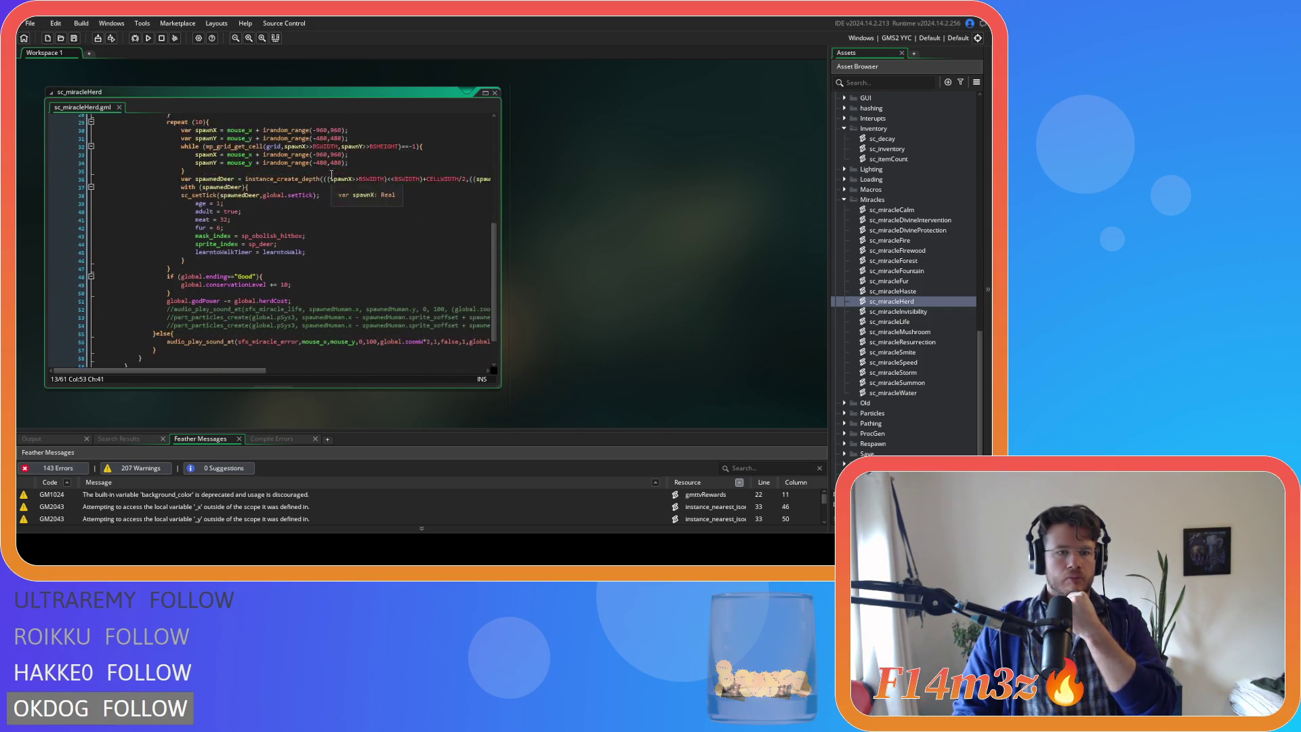
{"action": "left_click_drag", "start_coordinate": [282, 216], "coordinate": [230, 216]}
{"action": "type", "text": "cost"}
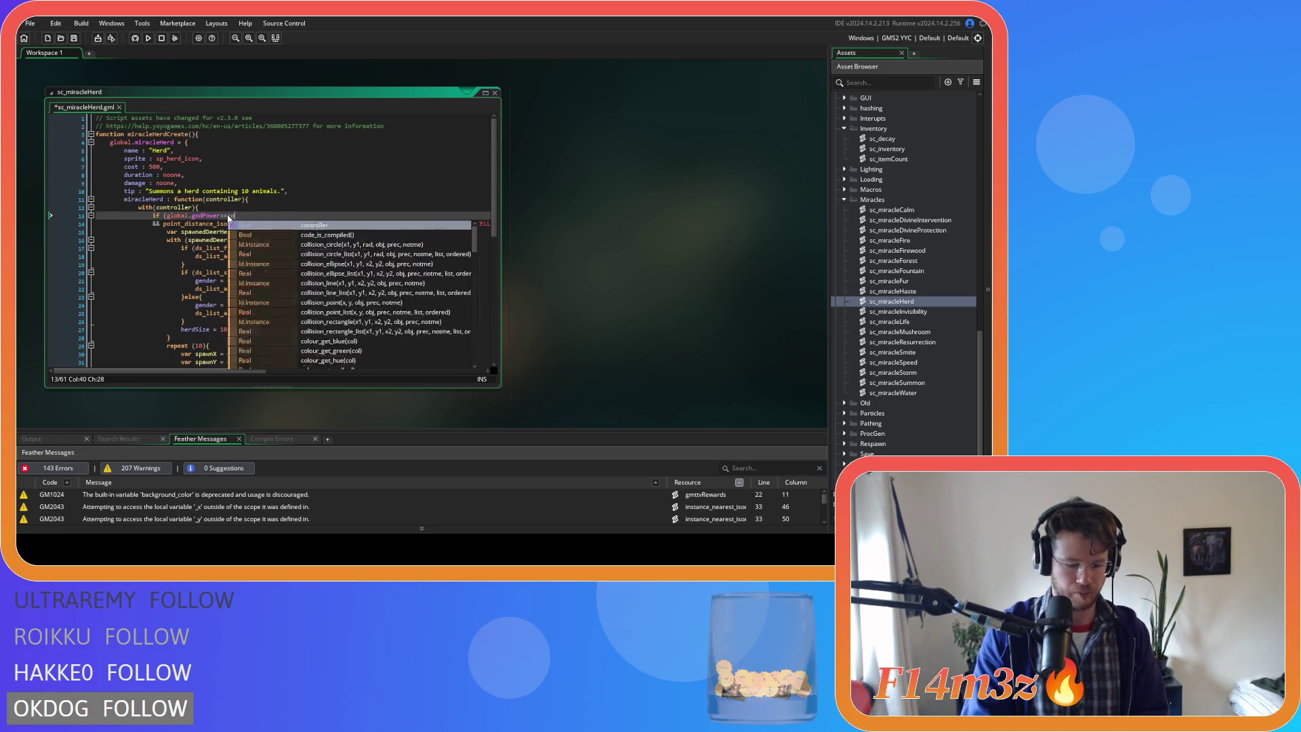
{"action": "left_click", "coordinate": [145, 216]}
- Replace global.herdCost in the power deduction line, undoing a wrong autocomplete
{"action": "scroll", "coordinate": [145, 216], "scroll_direction": "down", "scroll_amount": 5}
{"action": "scroll", "coordinate": [146, 215], "scroll_direction": "down", "scroll_amount": 6}
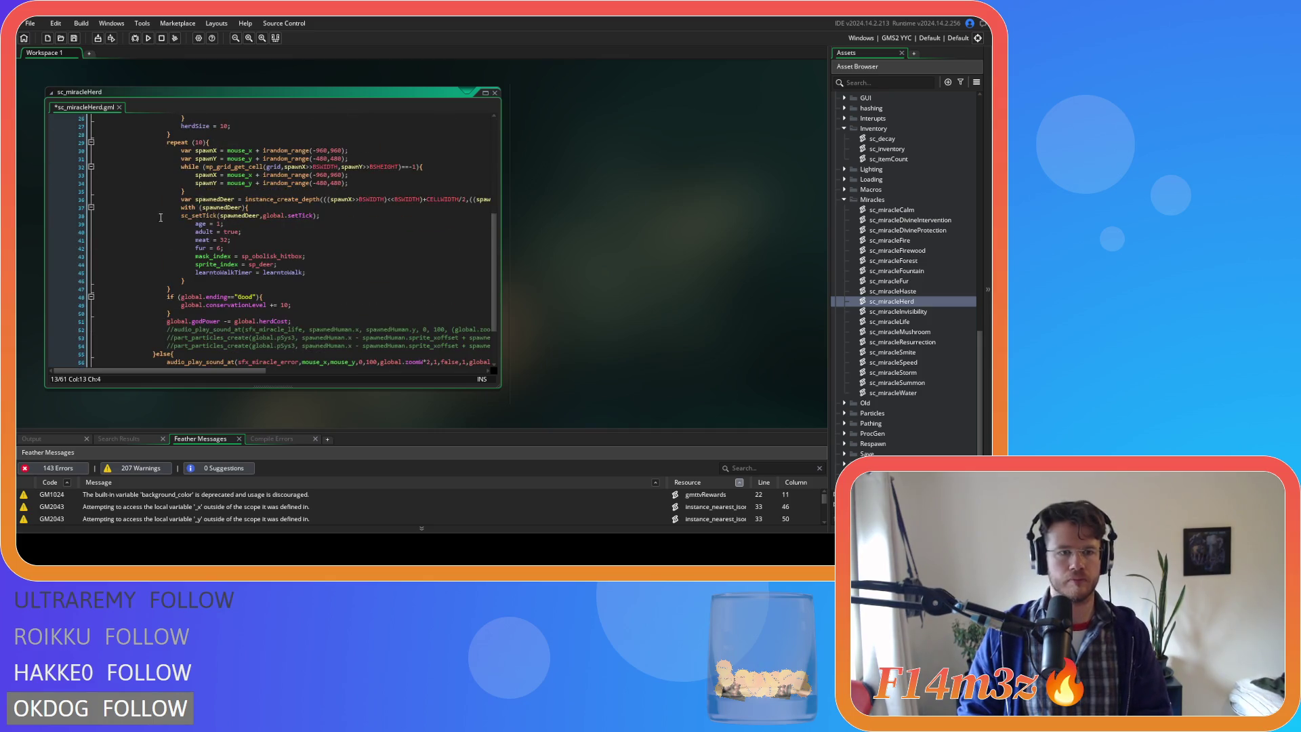
{"action": "left_click_drag", "start_coordinate": [289, 280], "coordinate": [236, 283]}
{"action": "type", "text": "twitch"}
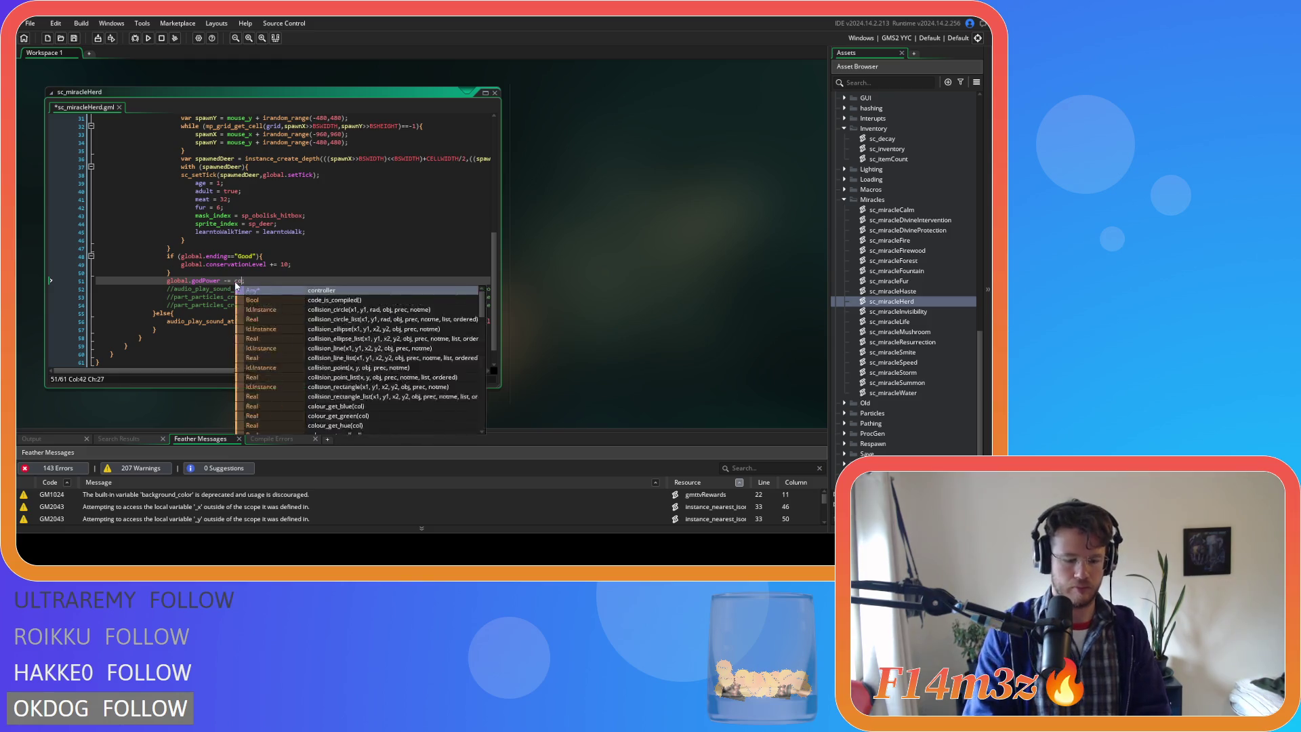
{"action": "key", "text": "Return"}
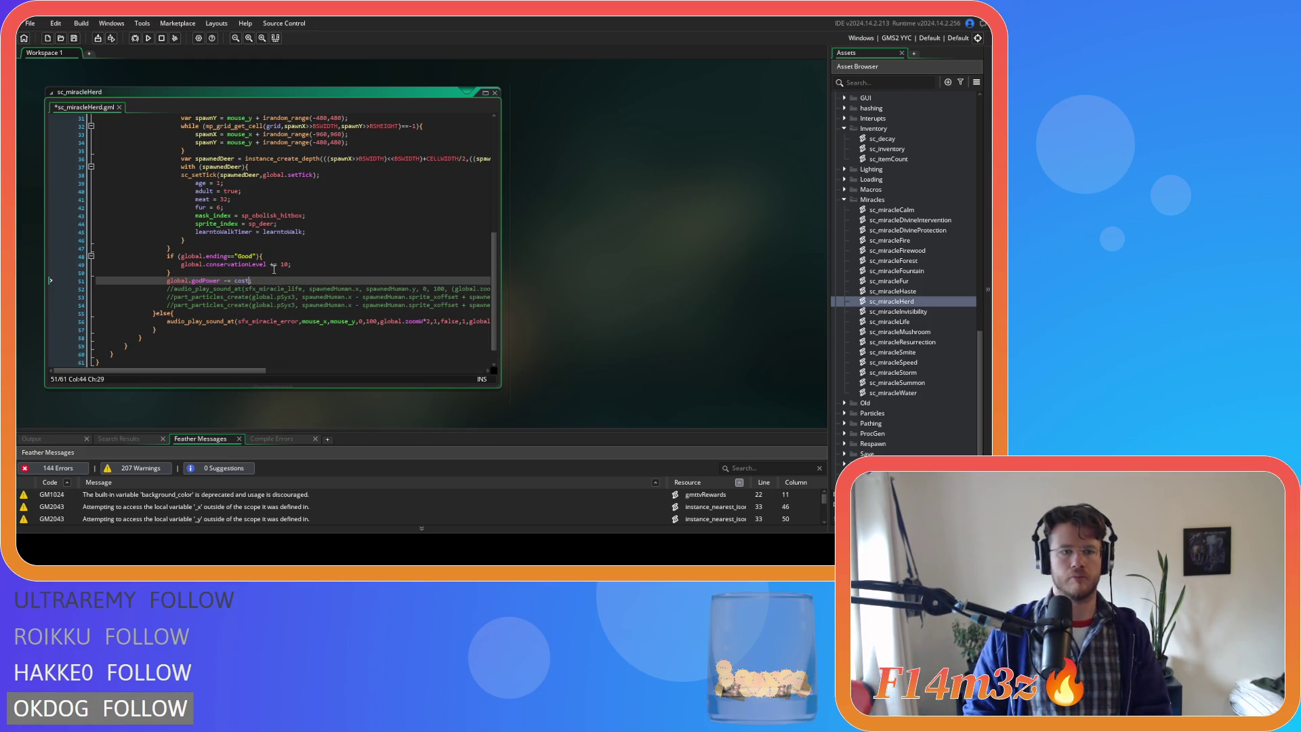
{"action": "key", "text": "ctrl+z"}
- Select the miracleHerd struct definition on lines 3–10
{"action": "scroll", "coordinate": [307, 303], "scroll_direction": "up", "scroll_amount": 4}
{"action": "scroll", "coordinate": [307, 304], "scroll_direction": "up", "scroll_amount": 5}
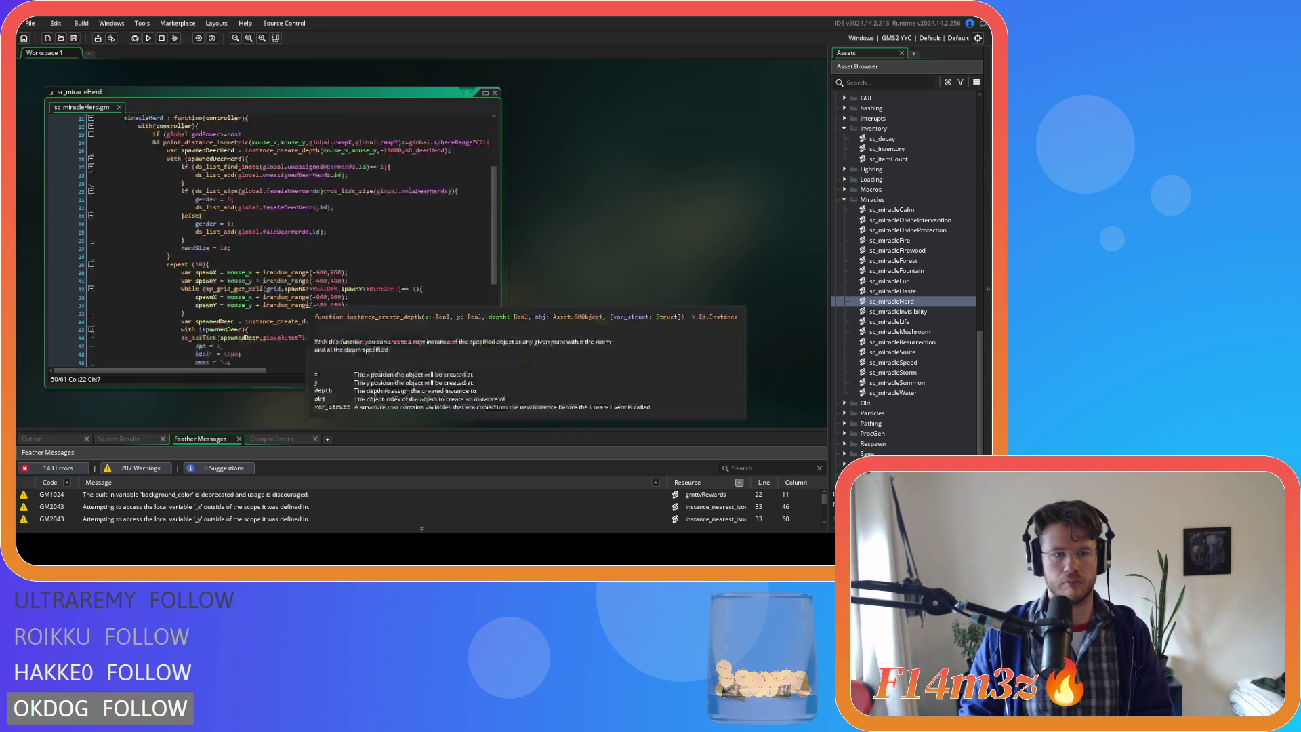
{"action": "left_click", "coordinate": [304, 183]}
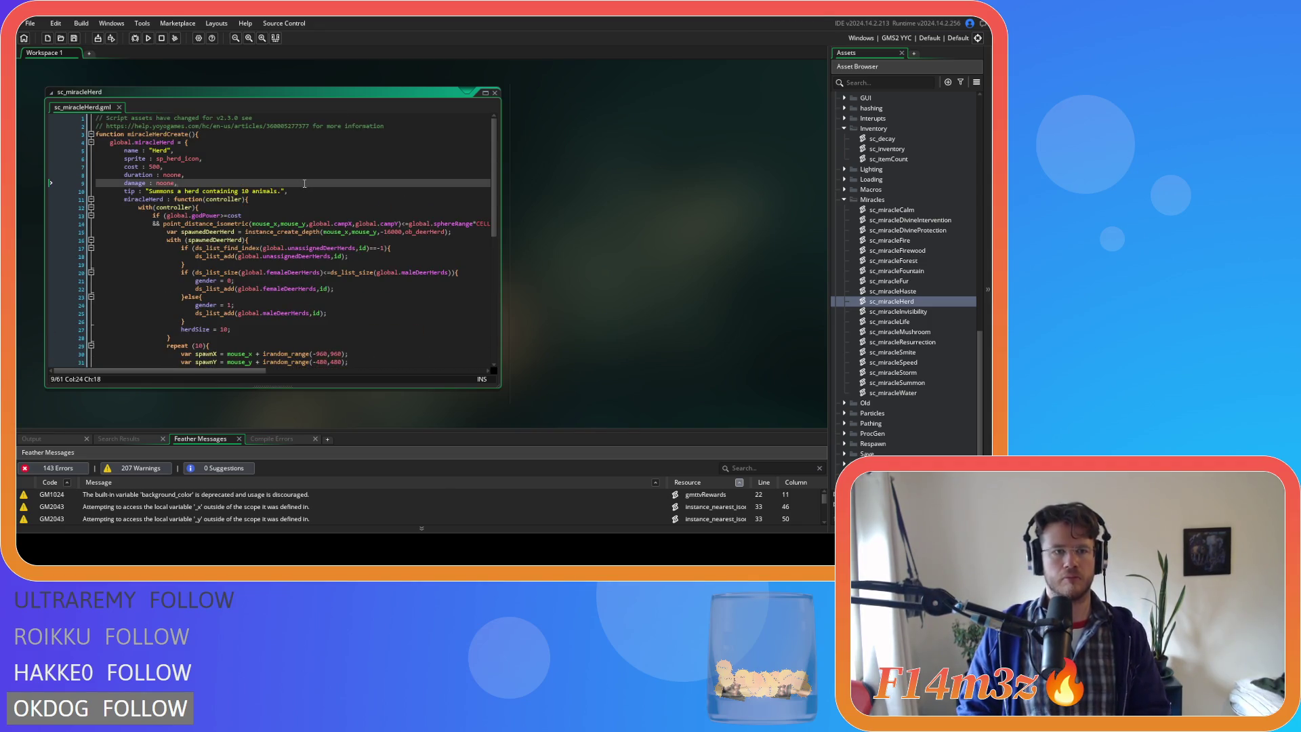
{"action": "left_click_drag", "start_coordinate": [287, 192], "coordinate": [93, 137]}
- Copy the Herd struct block and paste it above the function in sc_miracleInvisibility
{"action": "right_click", "coordinate": [93, 137]}
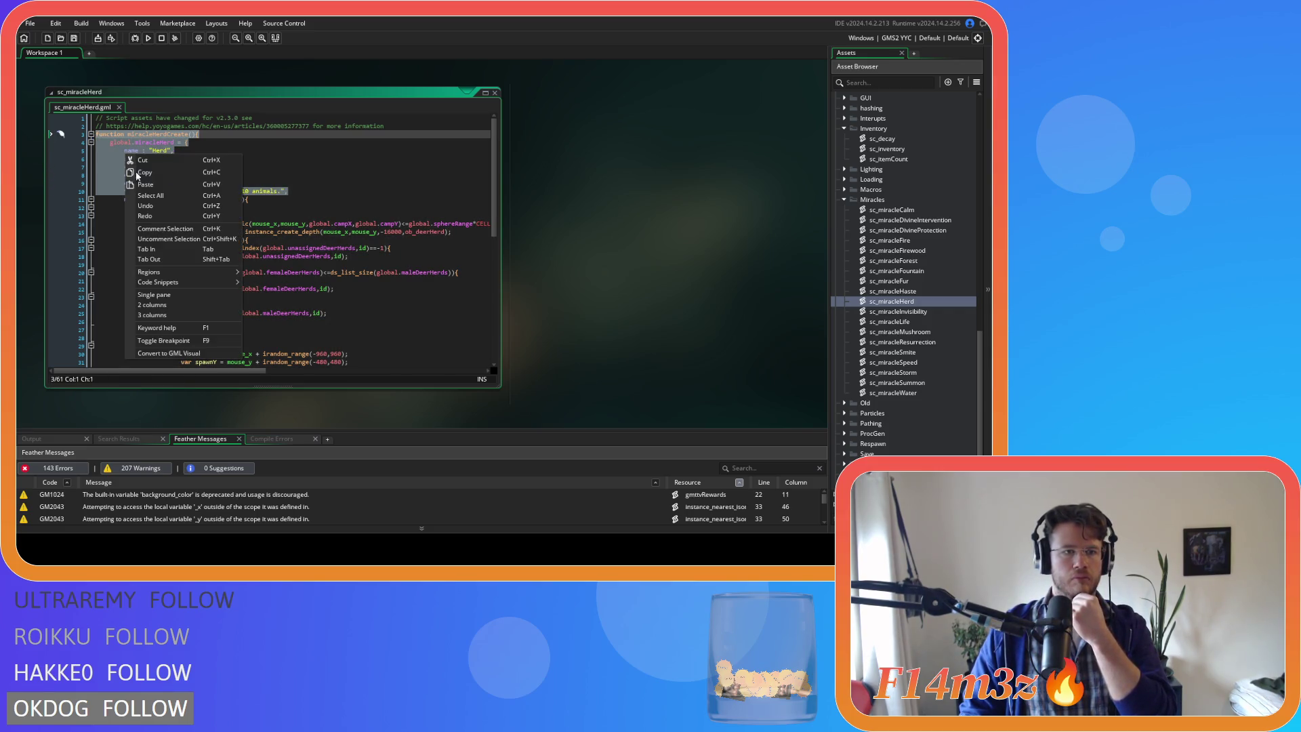
{"action": "left_click", "coordinate": [139, 174]}
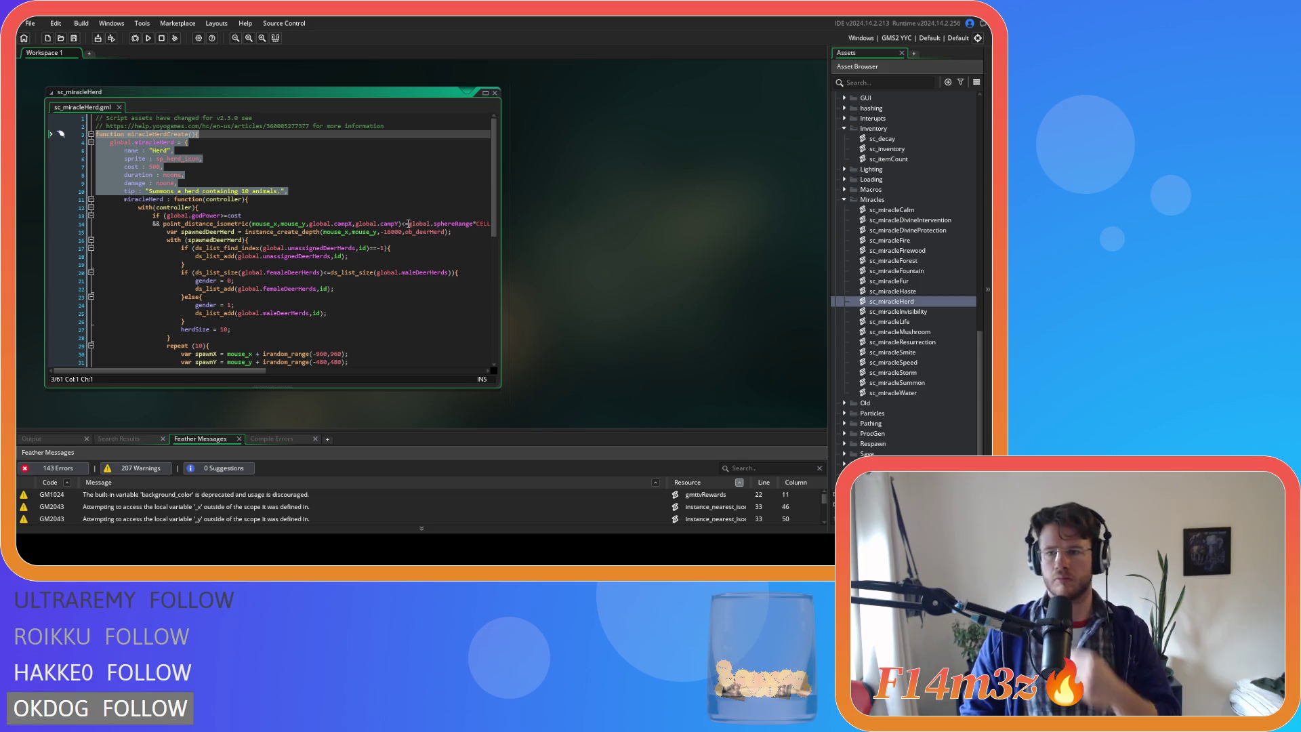
{"action": "left_click", "coordinate": [494, 93]}
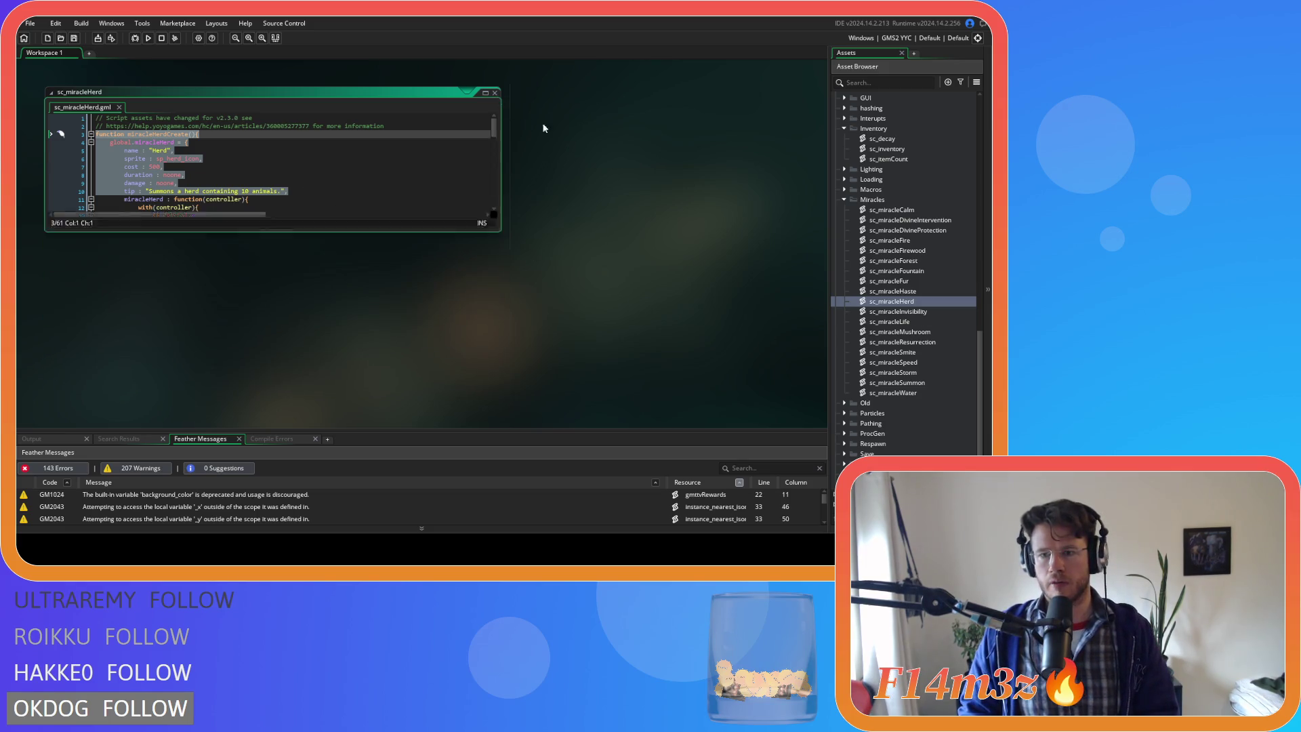
{"action": "double_click", "coordinate": [934, 312]}
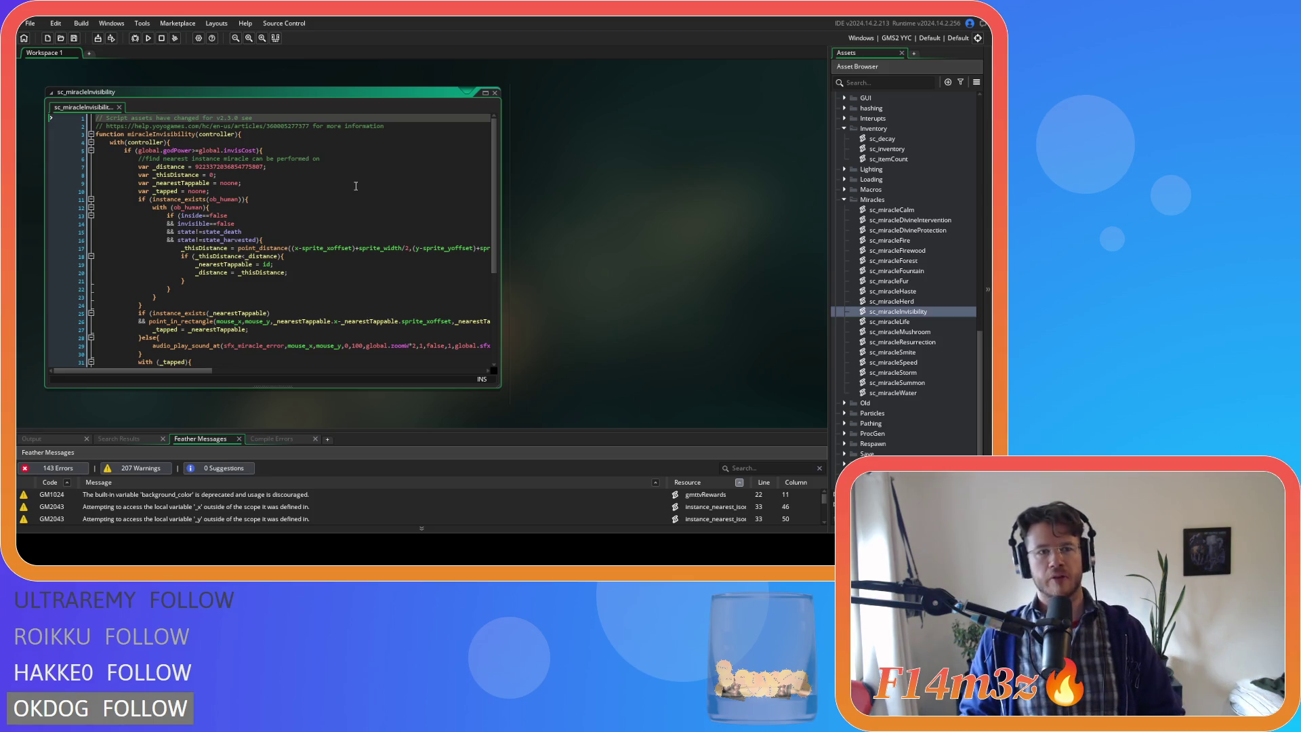
{"action": "left_click", "coordinate": [434, 128]}
{"action": "key", "text": "Return"}
{"action": "key", "text": "ctrl+v"}
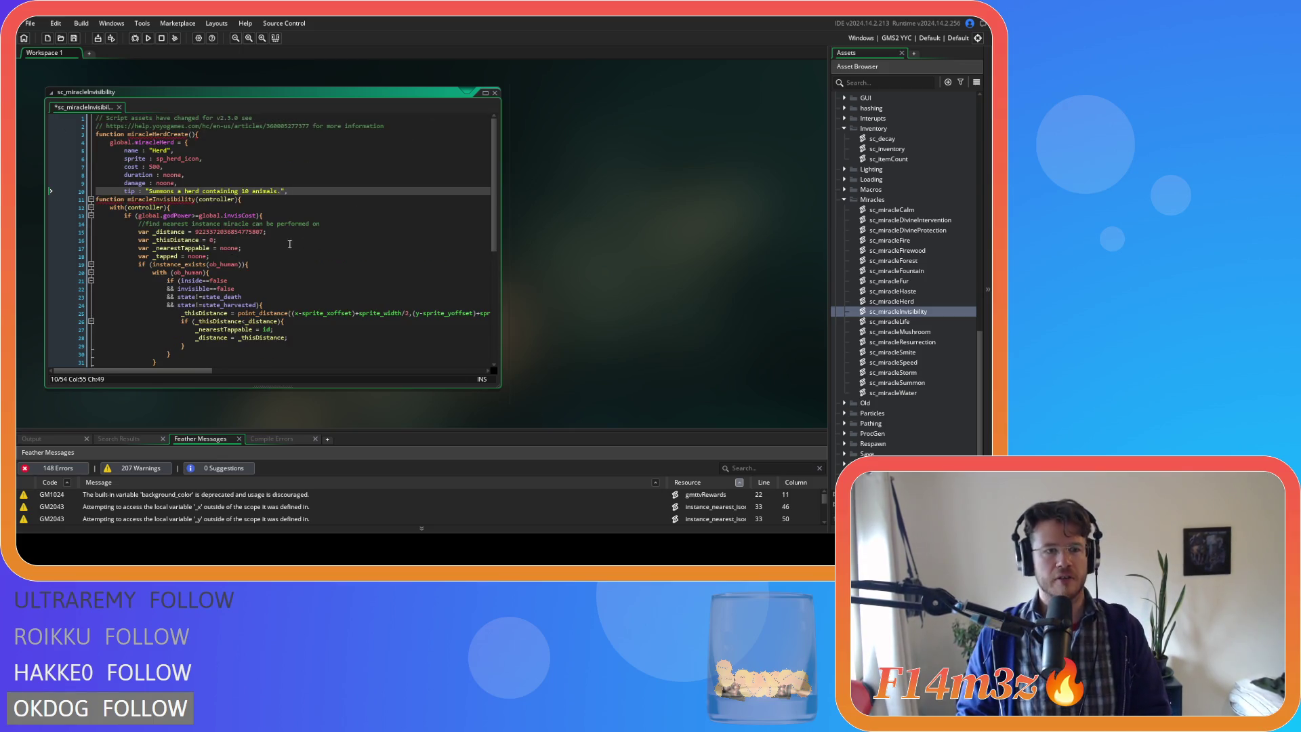
- Indent the miracleInvisibility function inside the struct, add a closing brace, and save
{"action": "scroll", "coordinate": [290, 244], "scroll_direction": "down", "scroll_amount": 5}
{"action": "mouse_move", "coordinate": [135, 341]}
{"action": "left_mouse_down"}
{"action": "mouse_move", "coordinate": [95, 115]}
{"action": "mouse_move", "coordinate": [92, 197]}
{"action": "left_mouse_up"}
{"action": "key", "text": "Tab"}
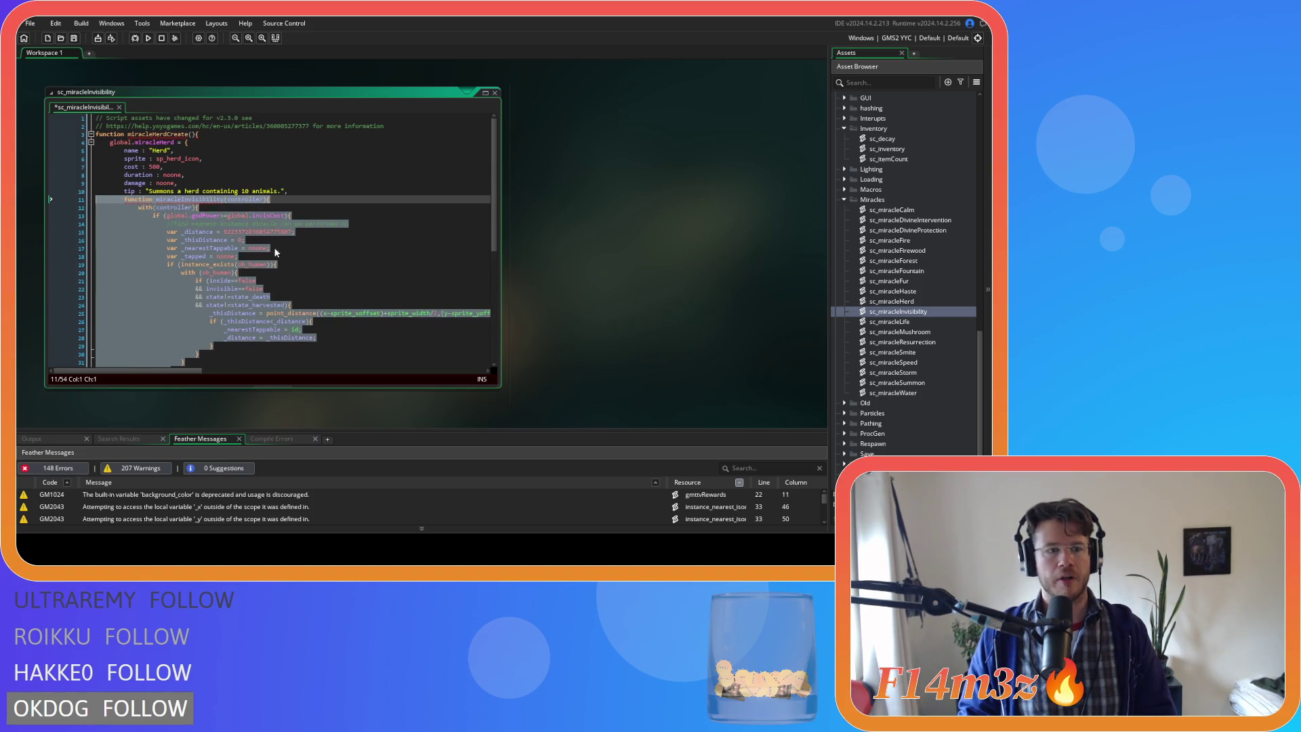
{"action": "left_click", "coordinate": [274, 248]}
{"action": "scroll", "coordinate": [276, 251], "scroll_direction": "down", "scroll_amount": 3}
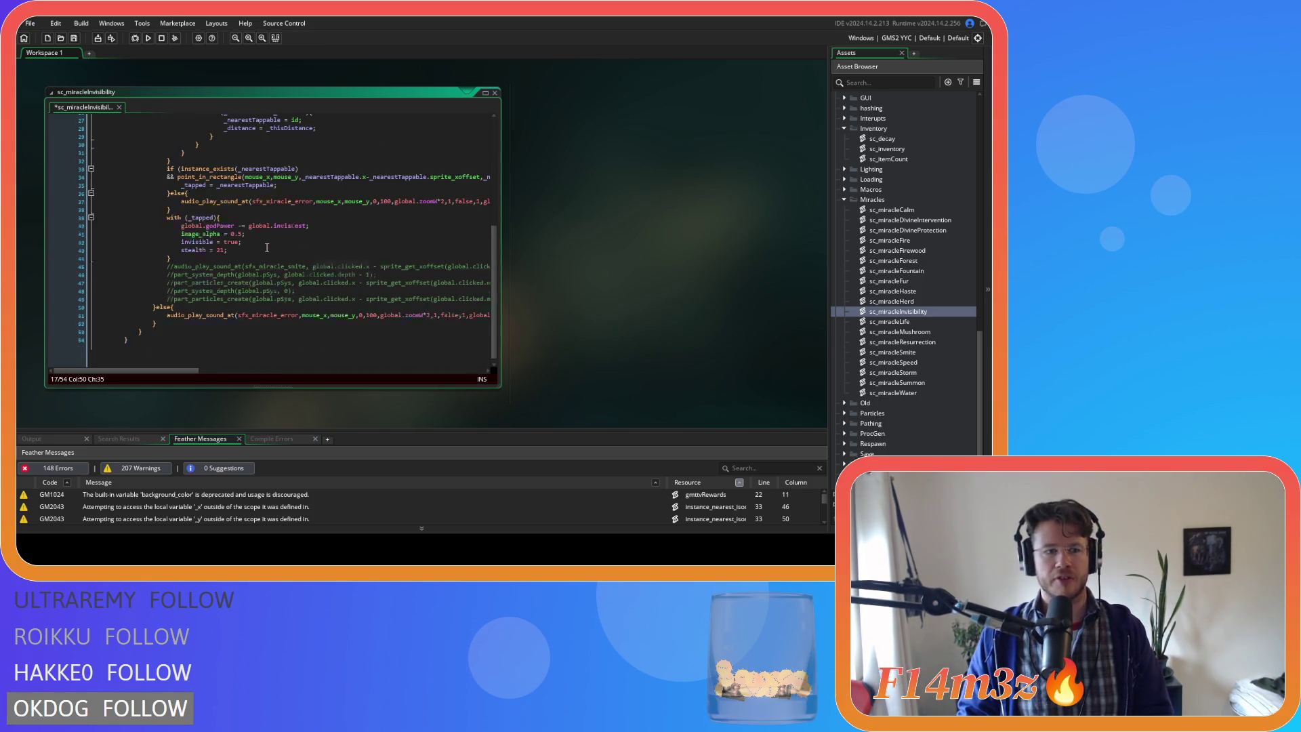
{"action": "scroll", "coordinate": [203, 305], "scroll_direction": "down", "scroll_amount": 2}
{"action": "left_click", "coordinate": [155, 346]}
{"action": "key", "text": "Return"}
{"action": "key", "text": "Return"}
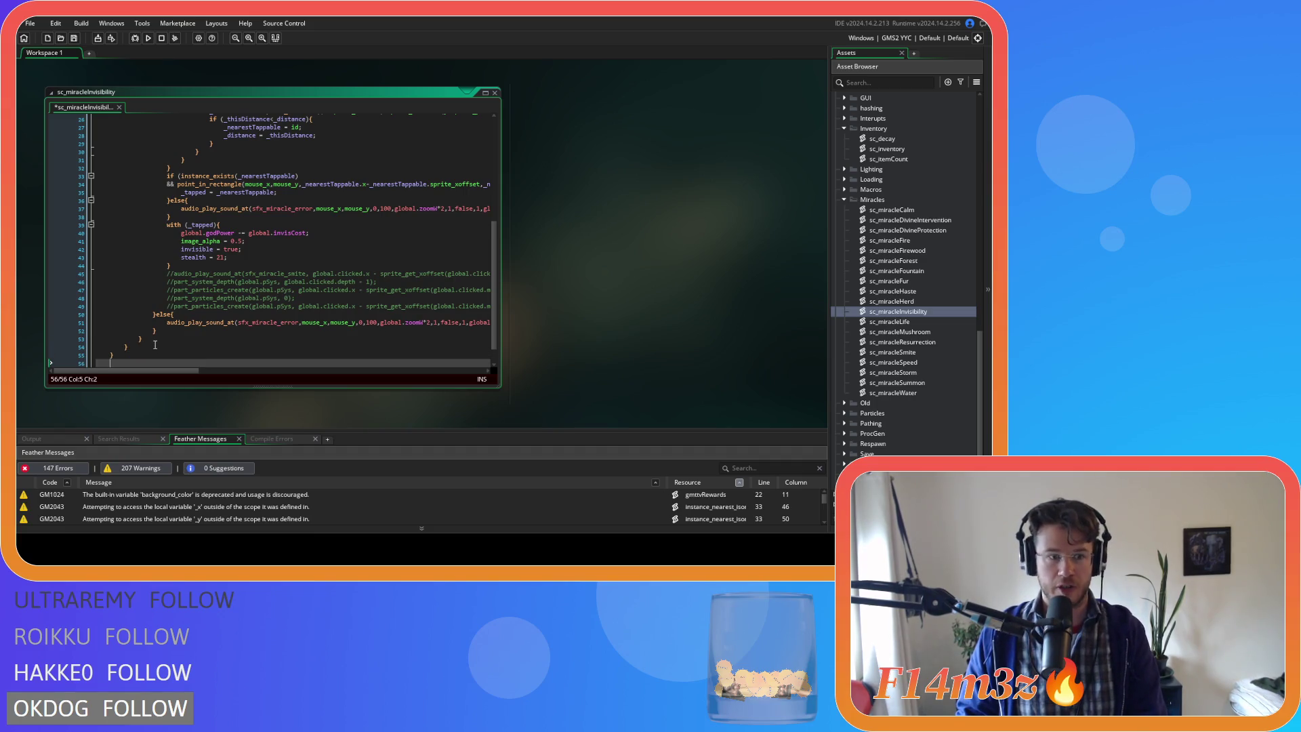
{"action": "type", "text": "}"}
{"action": "left_click", "coordinate": [162, 339]}
{"action": "key", "text": "ctrl+s"}
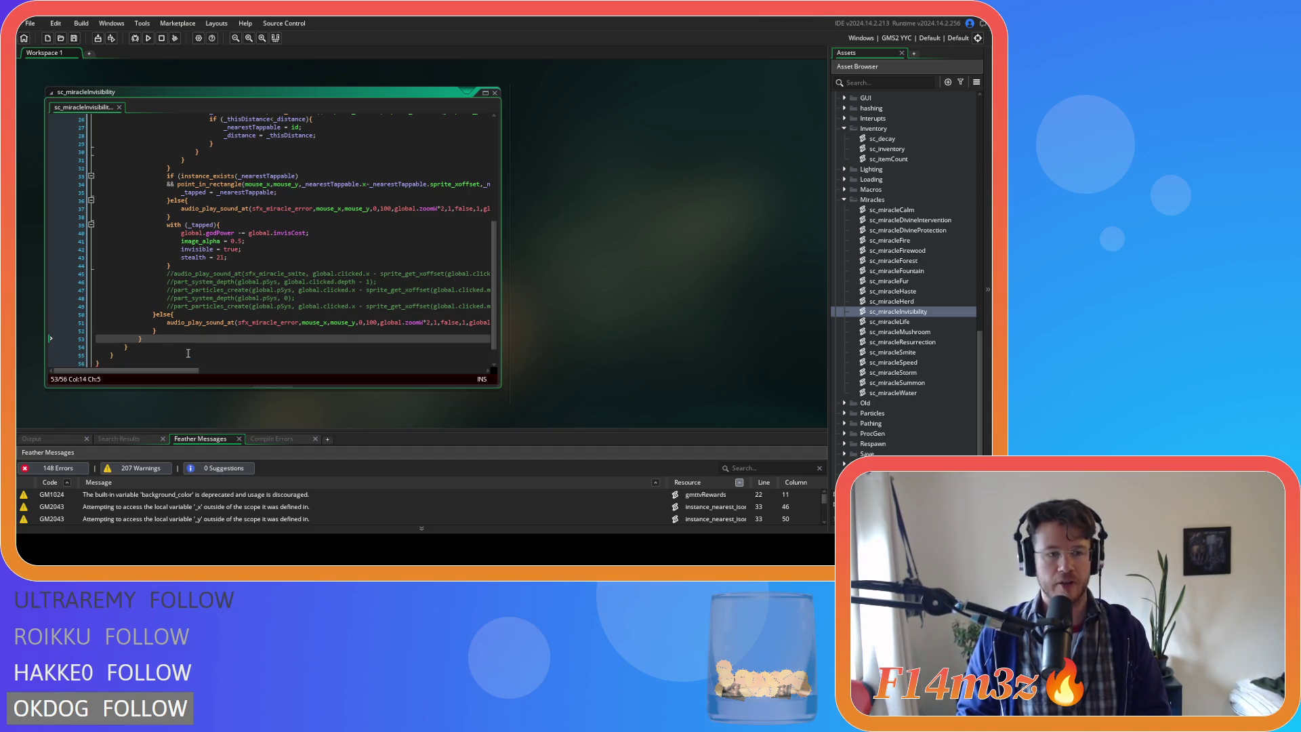
- Rename miracleHerdCreate to miracleInvisibilityCreate and the struct name from Herd to Invisibility
{"action": "scroll", "coordinate": [136, 299], "scroll_direction": "up", "scroll_amount": 8}
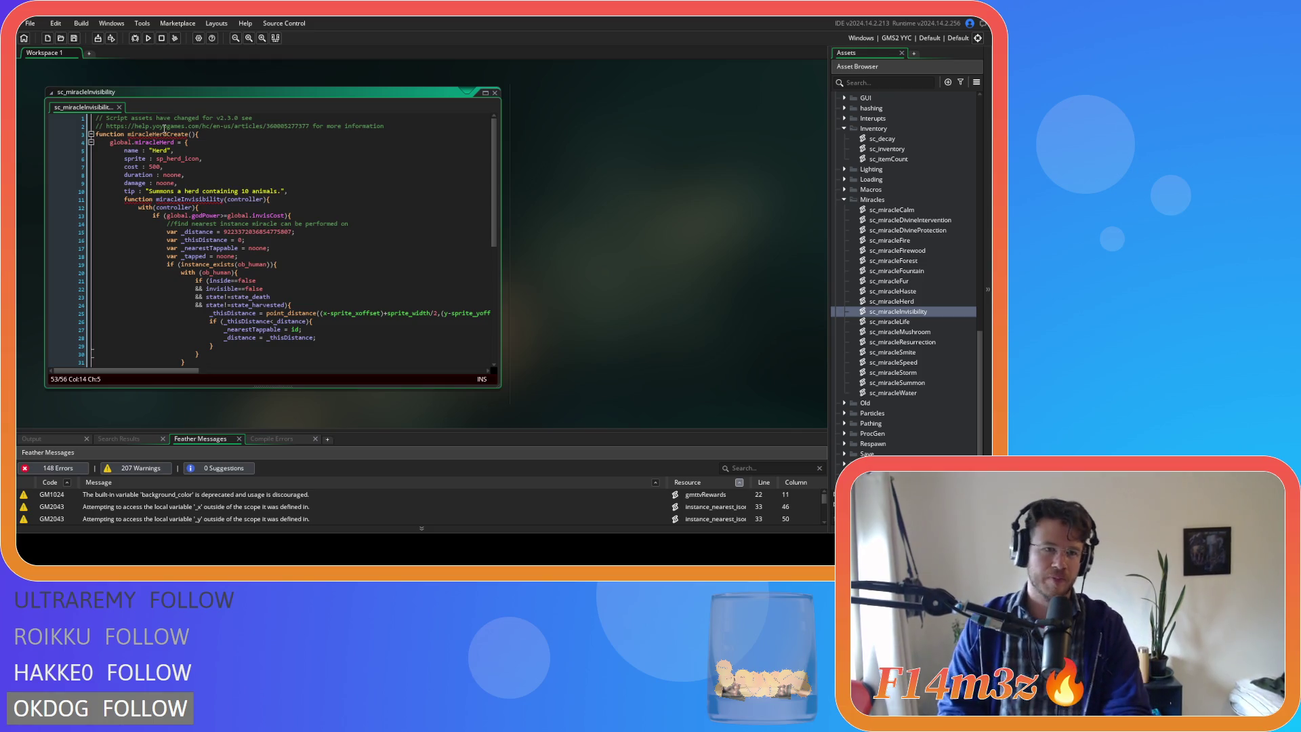
{"action": "mouse_move", "coordinate": [171, 162]}
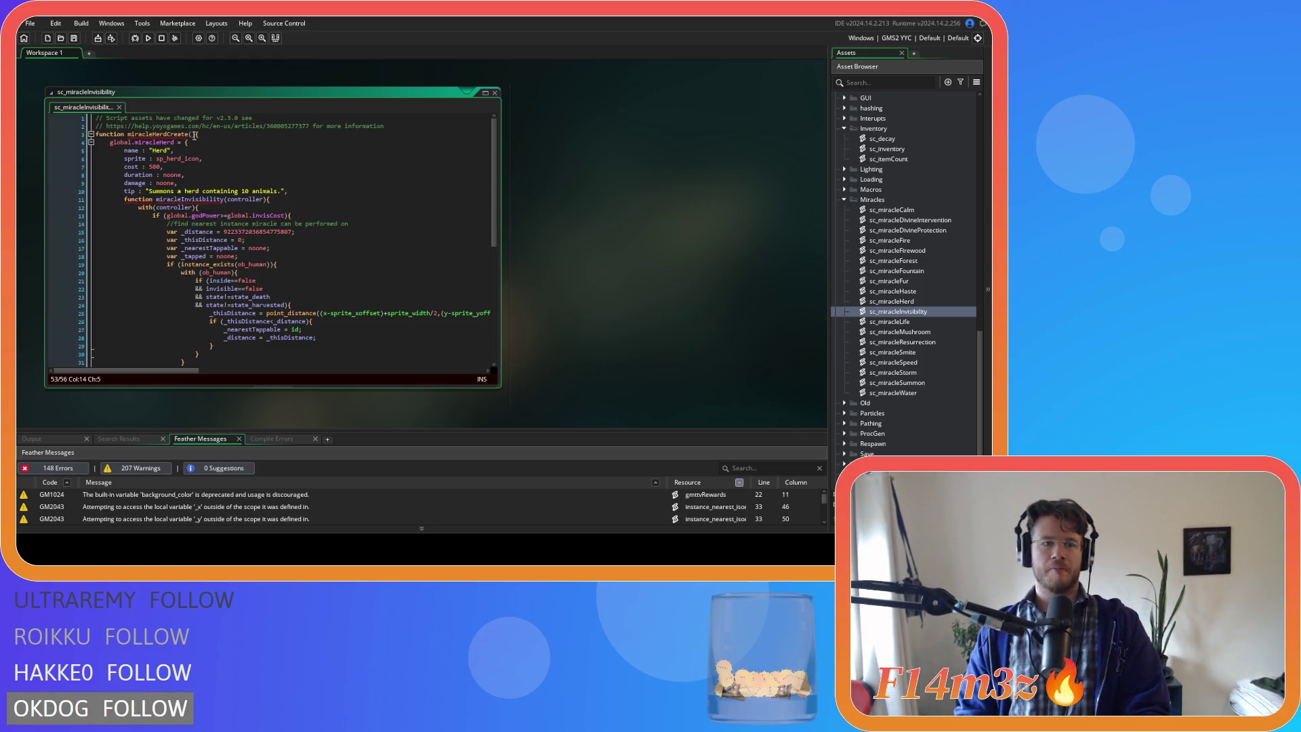
{"action": "left_click", "coordinate": [169, 134]}
{"action": "left_click", "coordinate": [164, 134]}
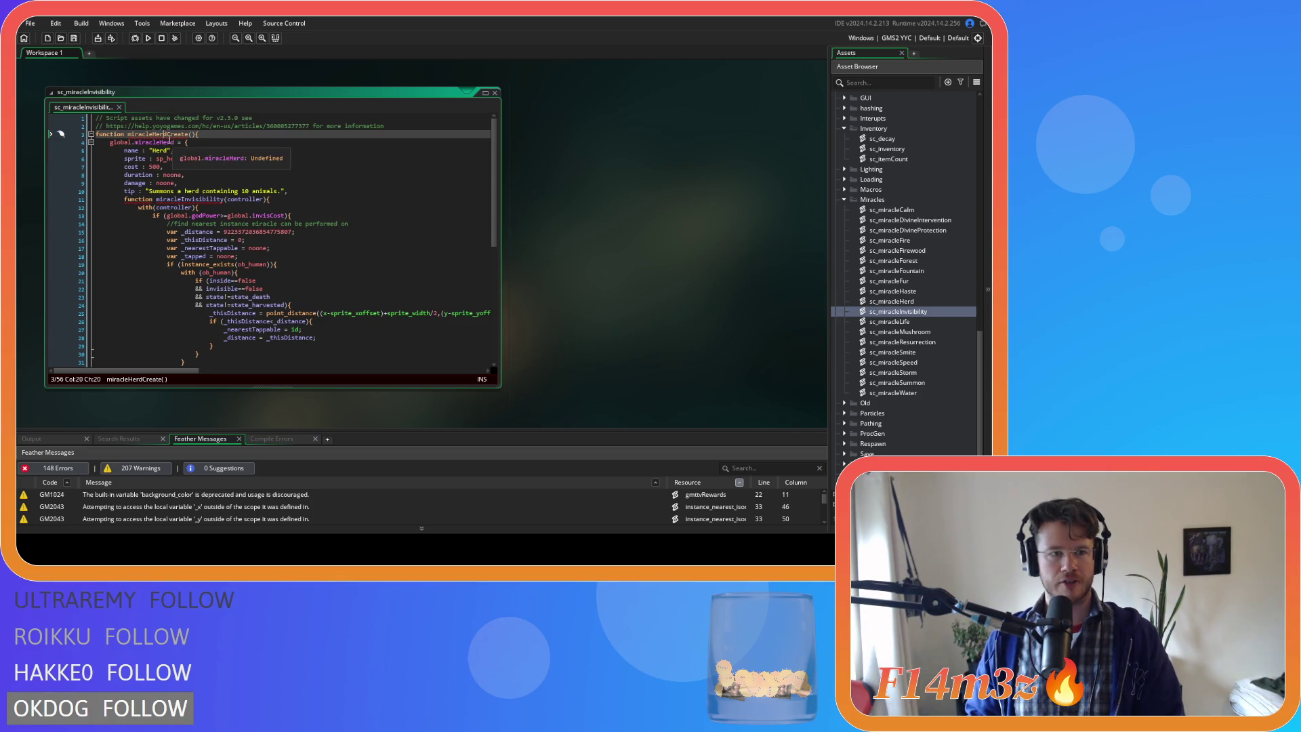
{"action": "left_click_drag", "start_coordinate": [169, 134], "coordinate": [152, 135]}
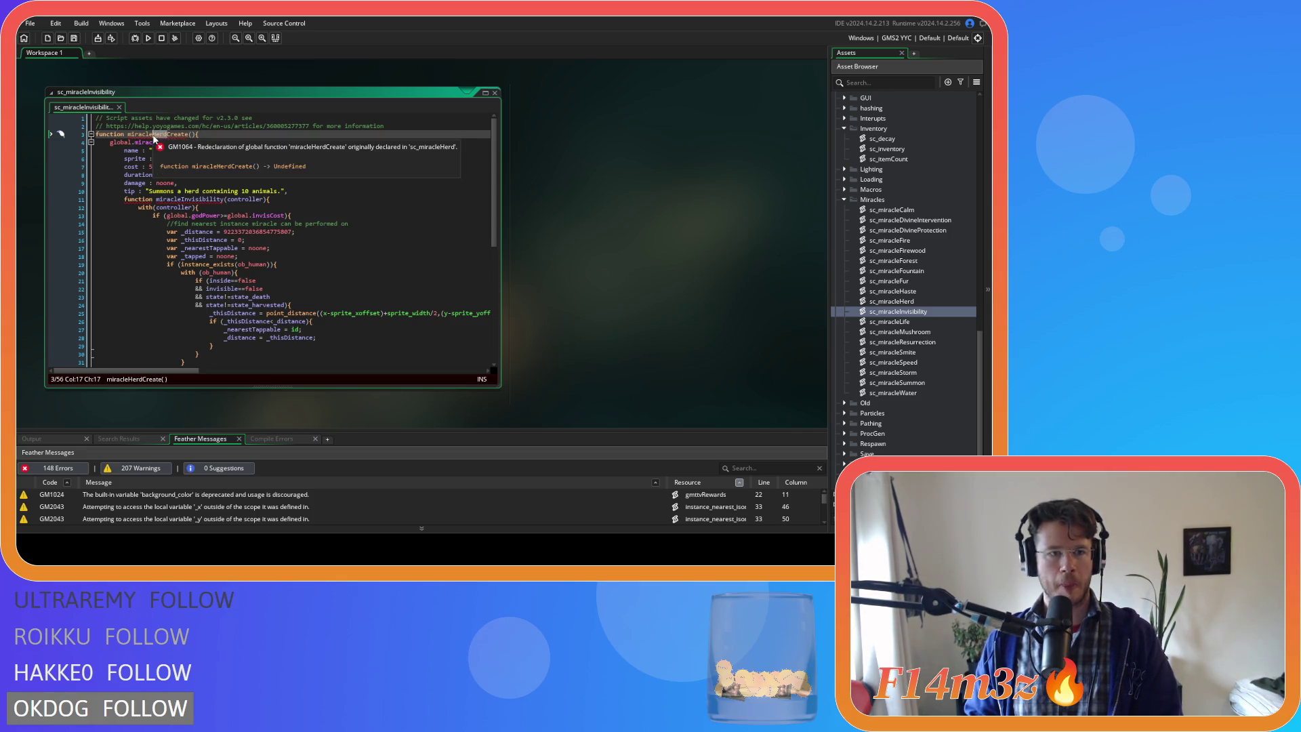
{"action": "type", "text": "Invisib"}
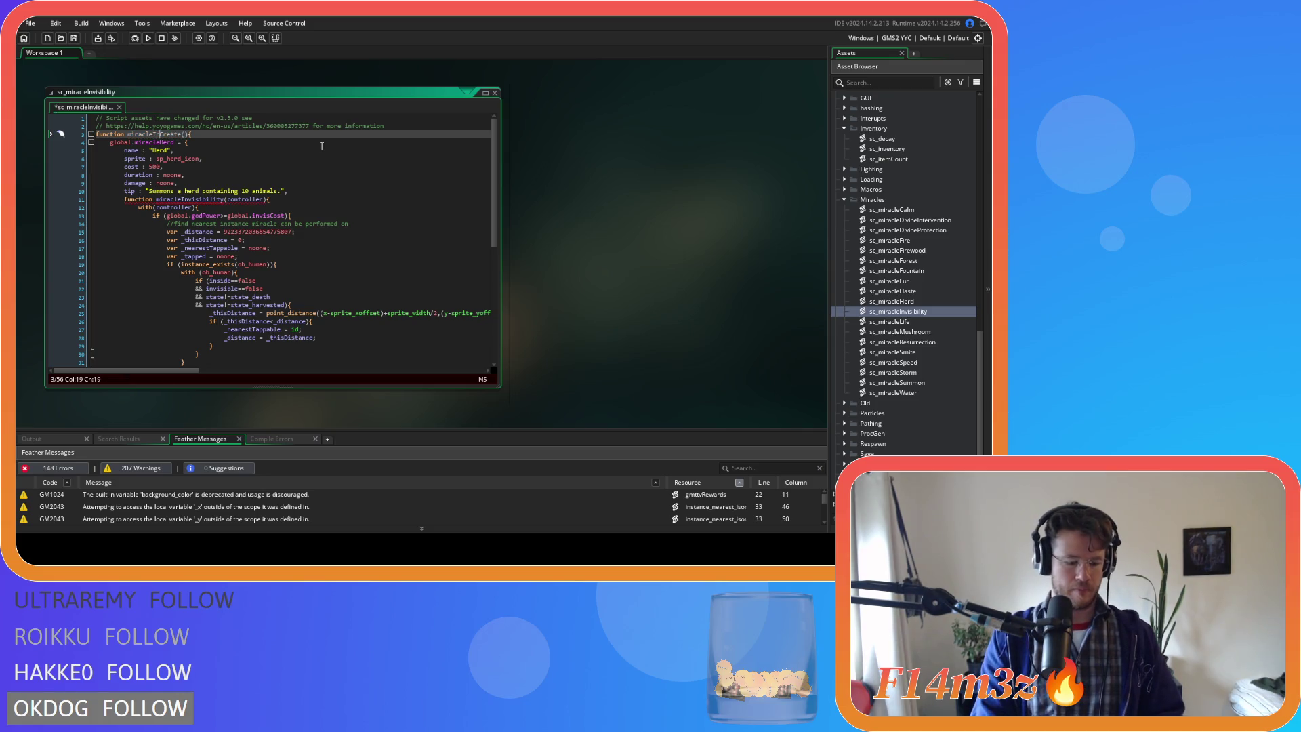
{"action": "type", "text": "ility"}
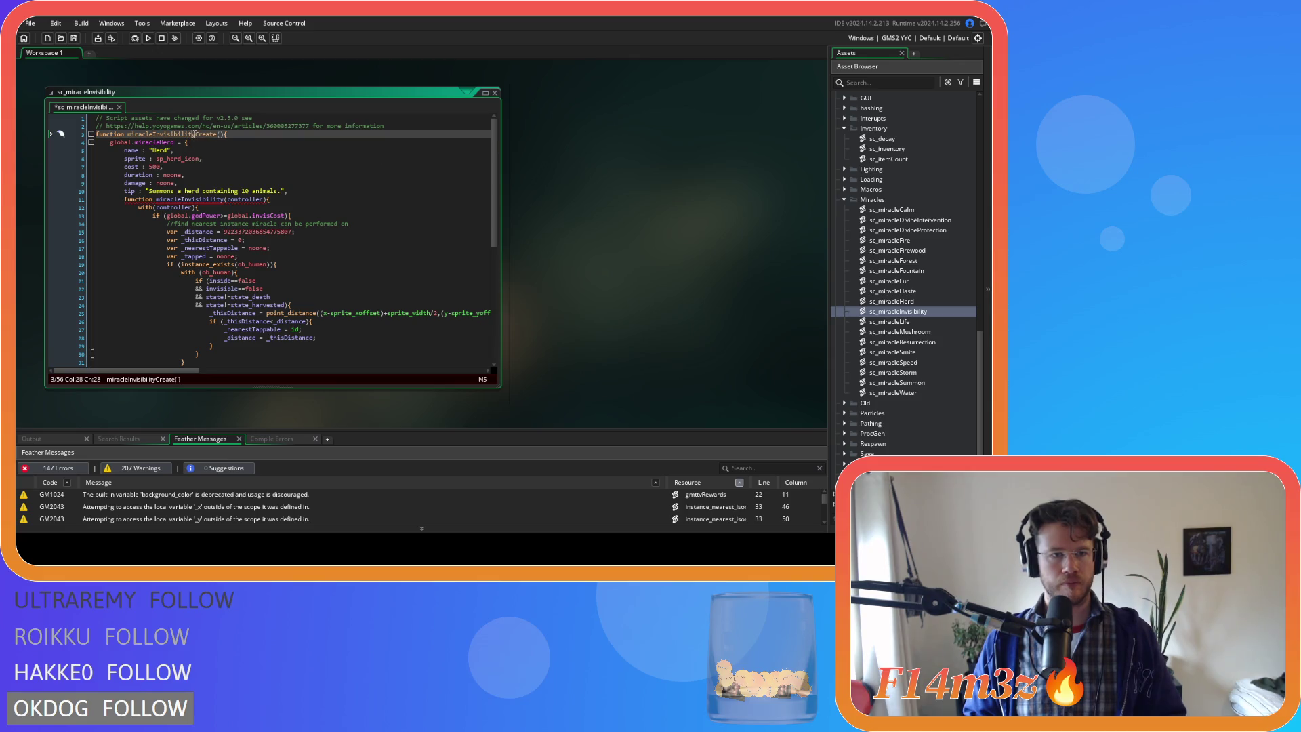
{"action": "left_click_drag", "start_coordinate": [195, 134], "coordinate": [153, 134]}
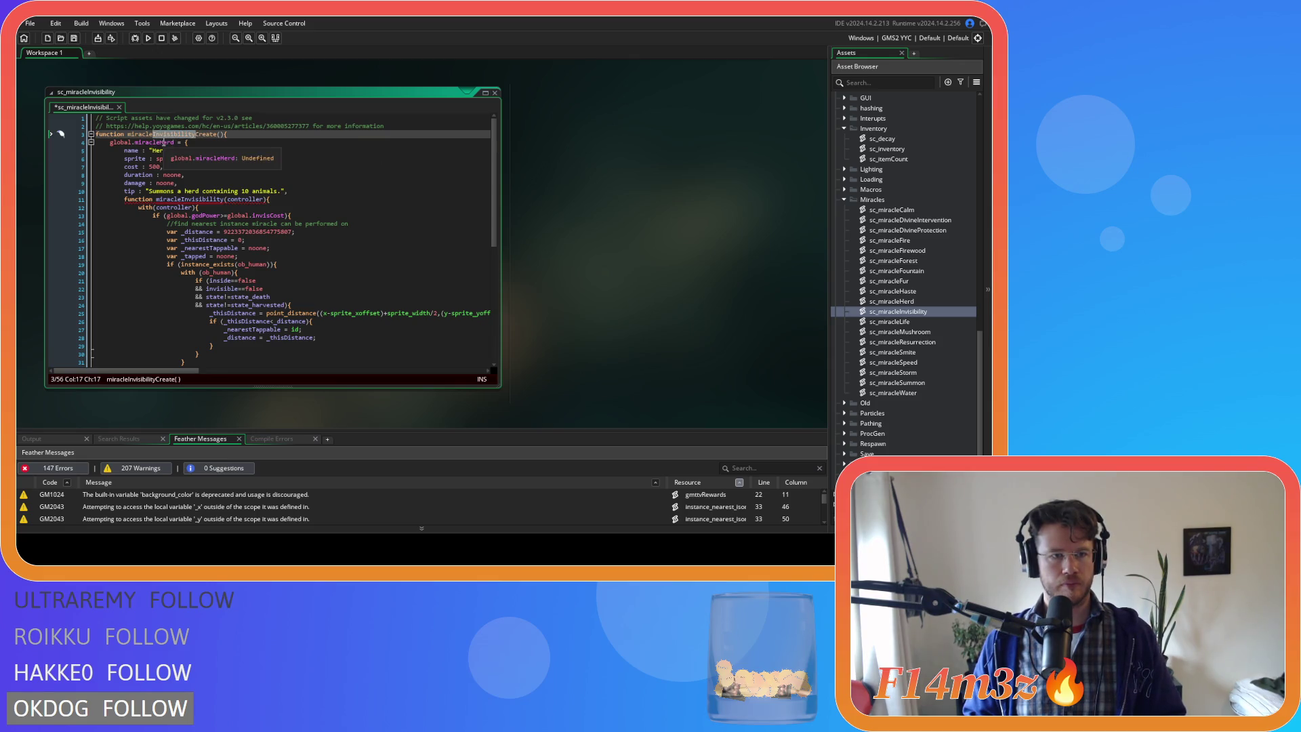
{"action": "left_click", "coordinate": [153, 152]}
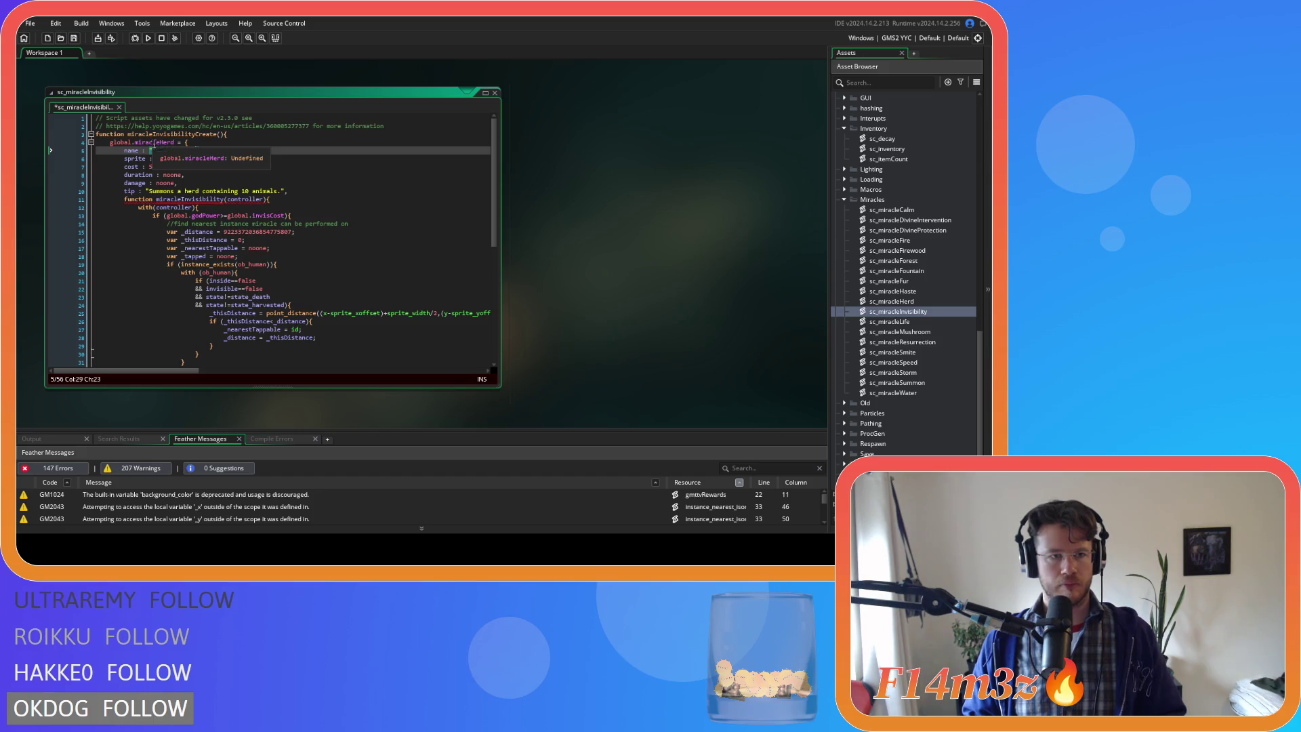
{"action": "left_click_drag", "start_coordinate": [161, 143], "coordinate": [170, 144]}
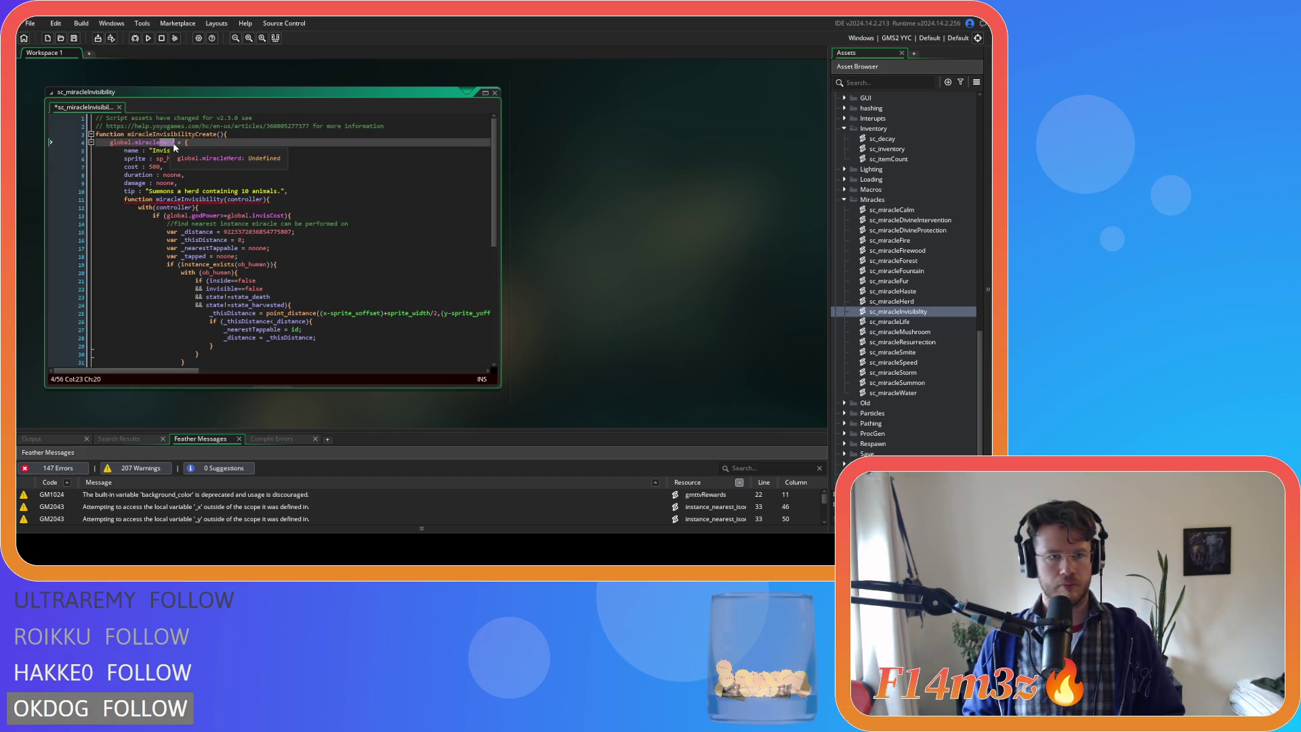
{"action": "type", "text": "Invisibility"}
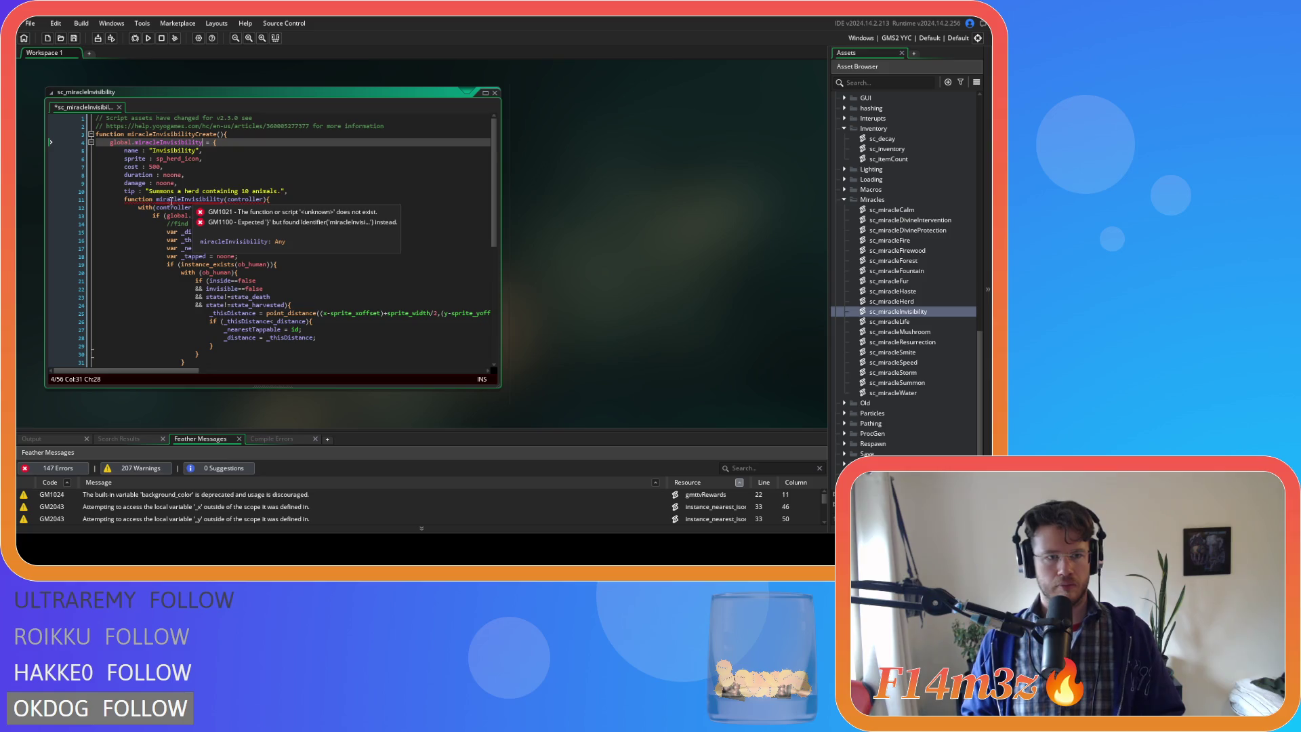
- Turn the inner function into the member 'miracleInvisibility :' and save
{"action": "double_click", "coordinate": [193, 200]}
{"action": "key", "text": "BackSpace"}
{"action": "type", "text": "miracleInvisibility "}
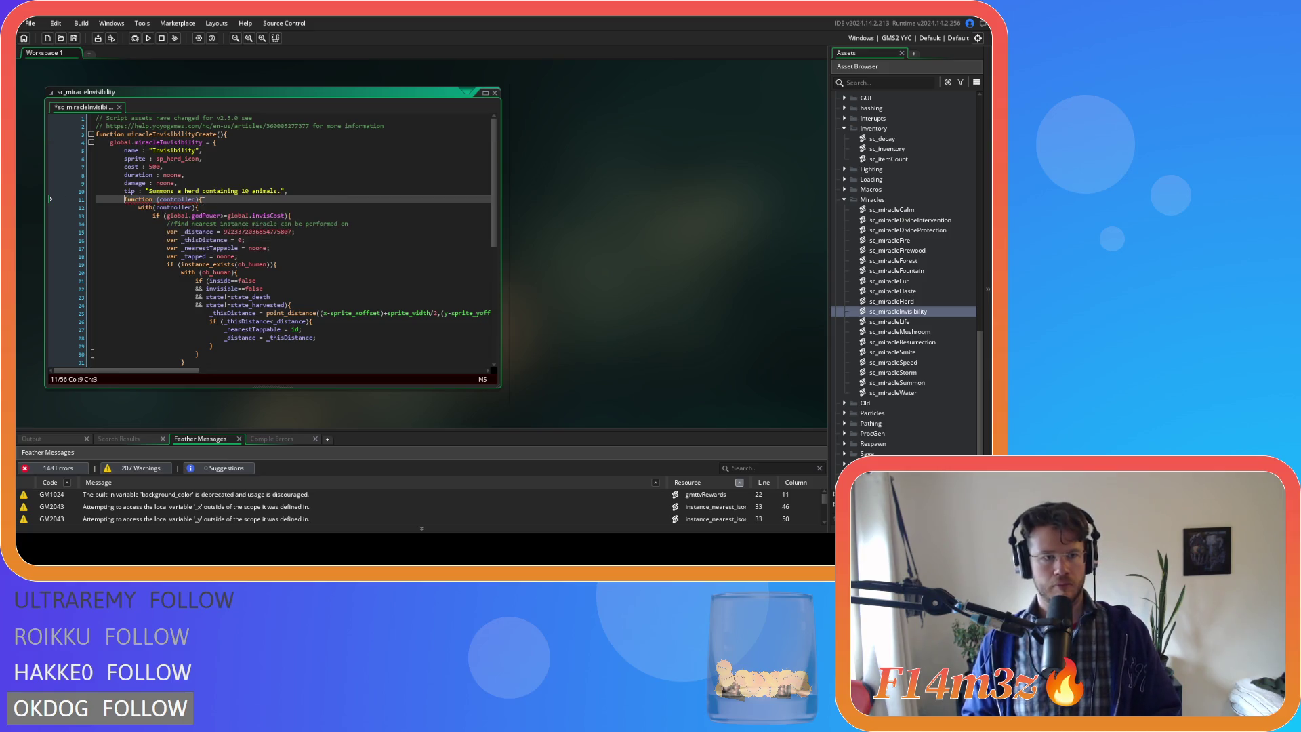
{"action": "type", "text": ":"}
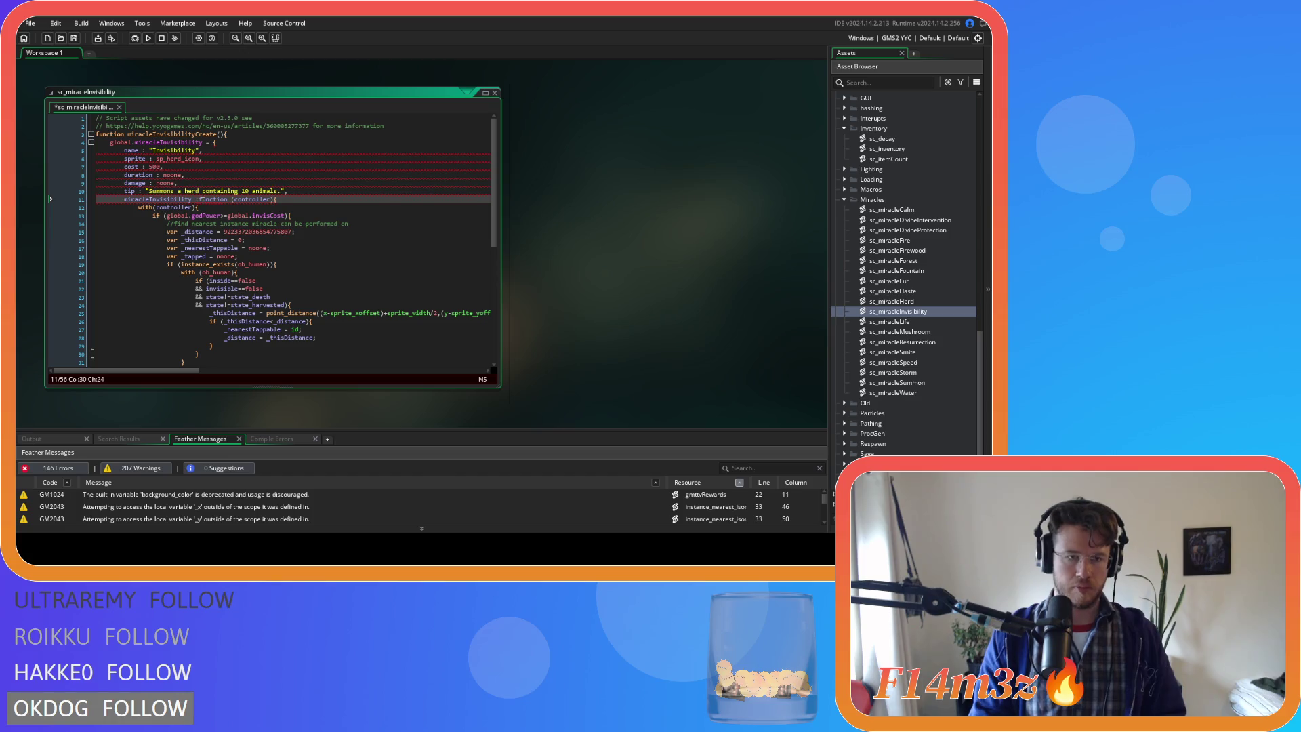
{"action": "key", "text": "Delete"}
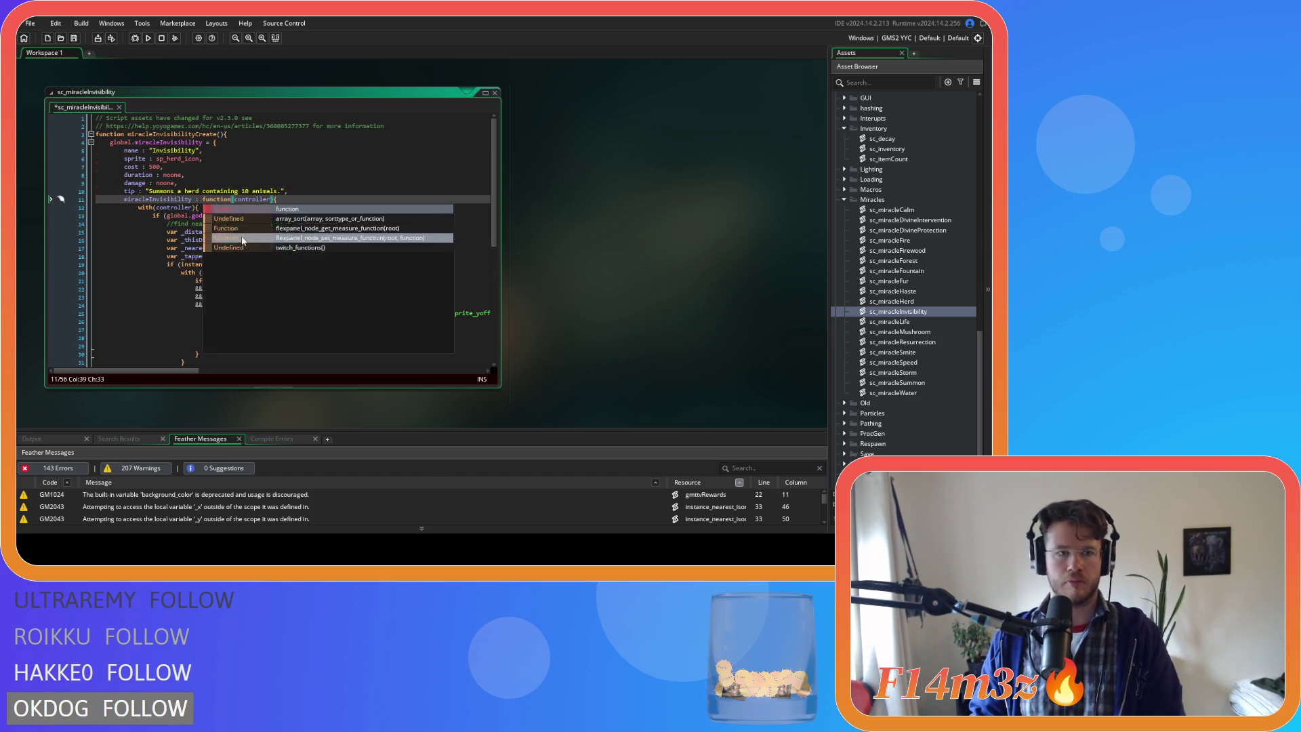
{"action": "left_click", "coordinate": [312, 198]}
{"action": "key", "text": "ctrl+s"}
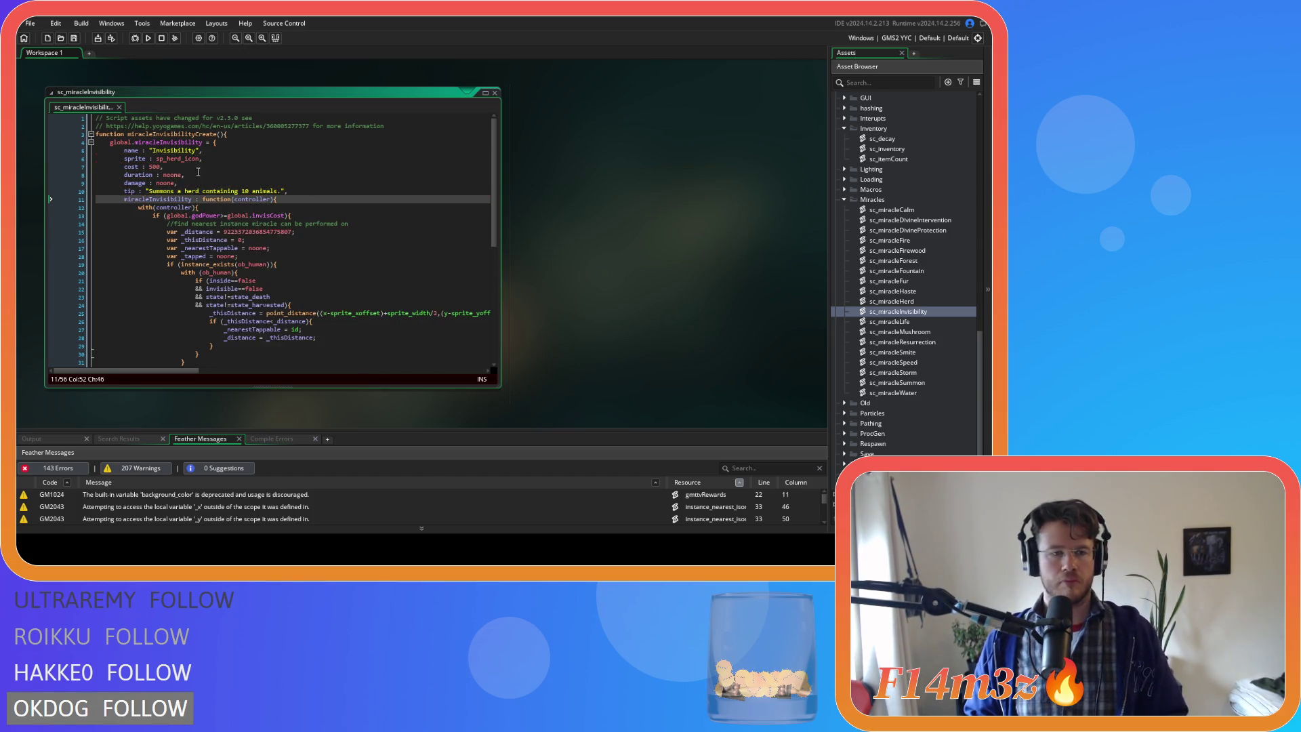
- Change the sprite to sp_invis_icon and select the 500 cost value
{"action": "left_click", "coordinate": [204, 175]}
{"action": "left_click", "coordinate": [169, 160]}
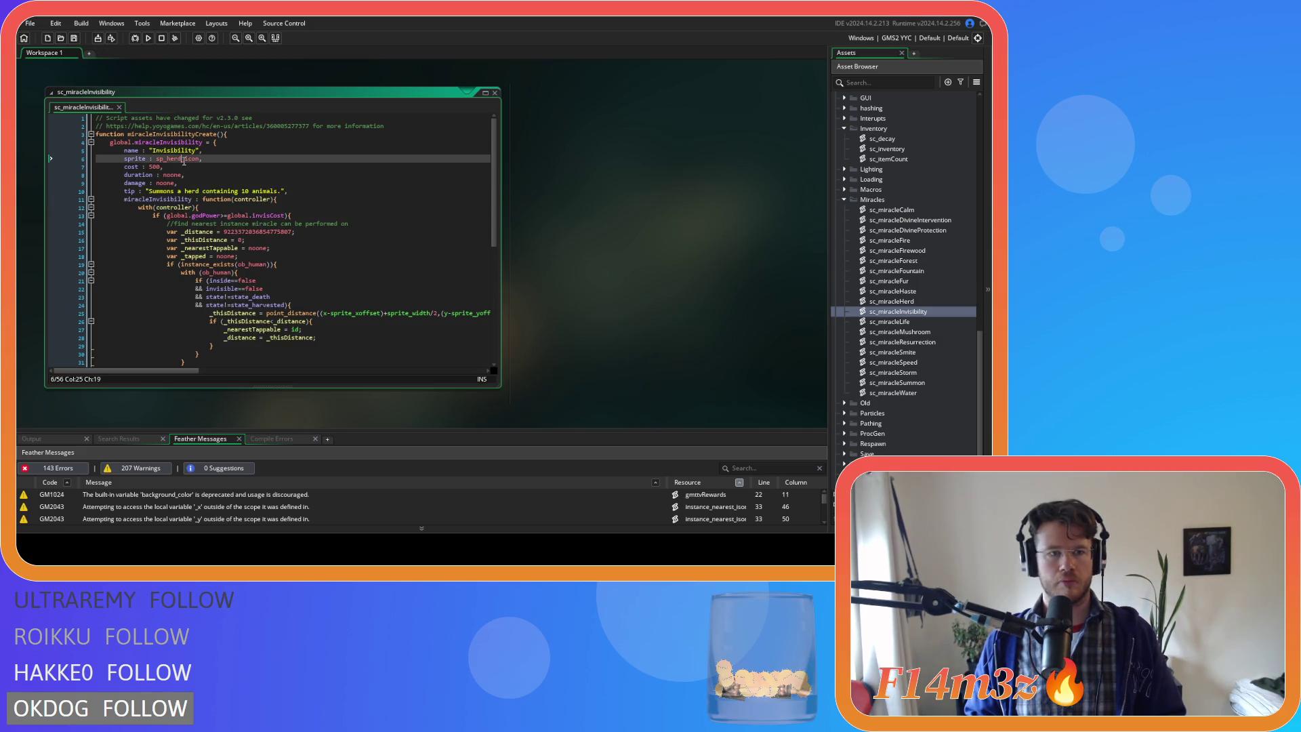
{"action": "mouse_move", "coordinate": [170, 162]}
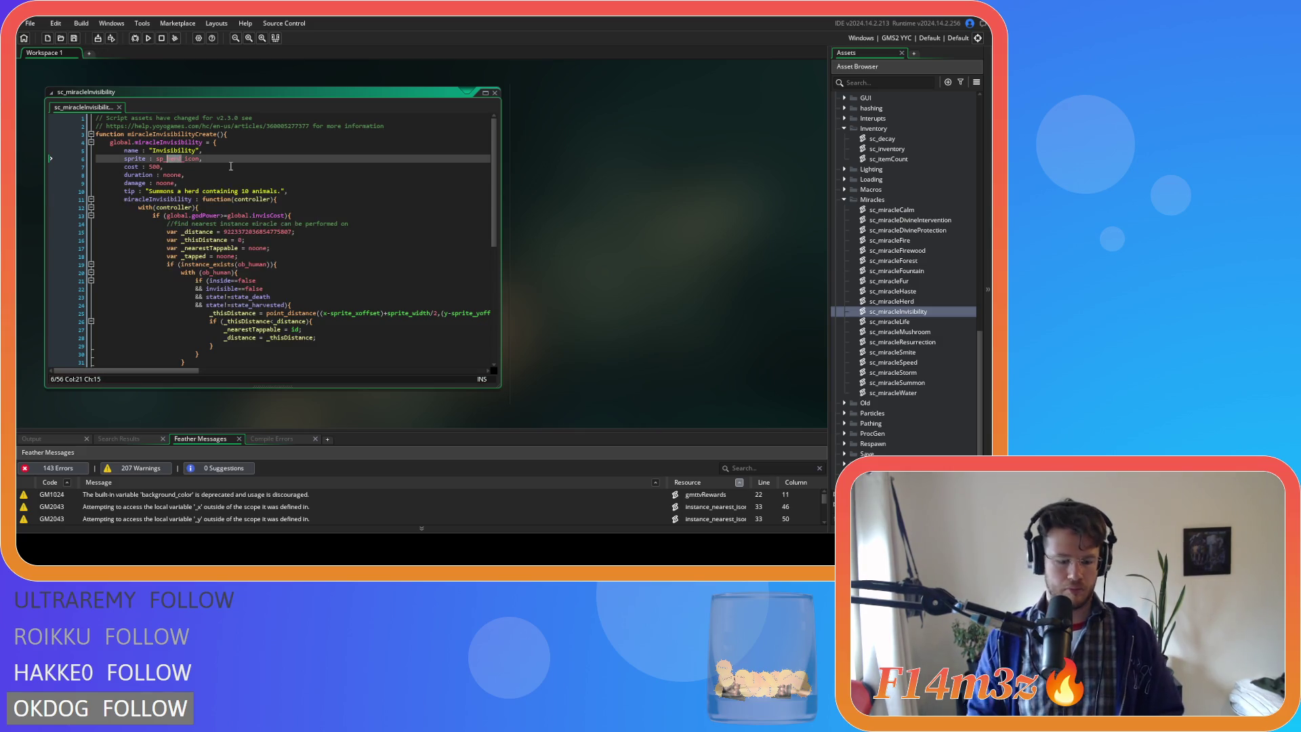
{"action": "type", "text": "inv"}
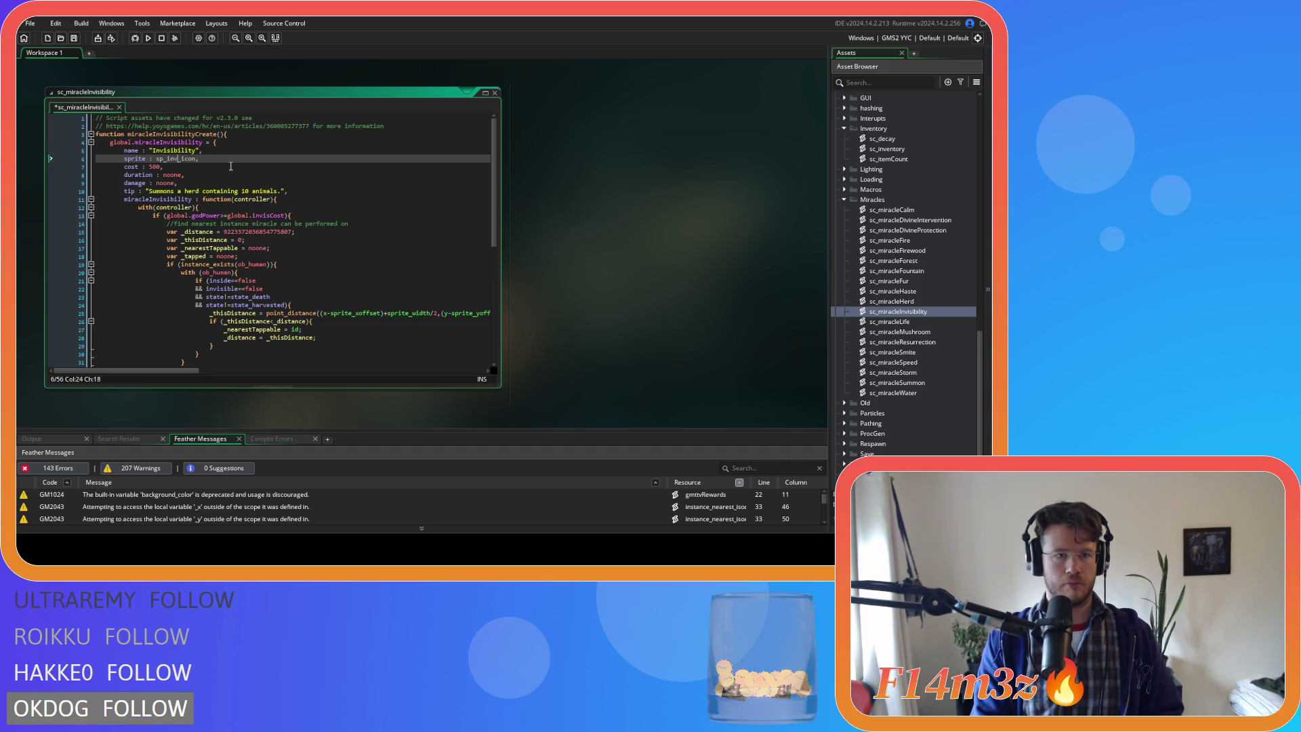
{"action": "type", "text": "is"}
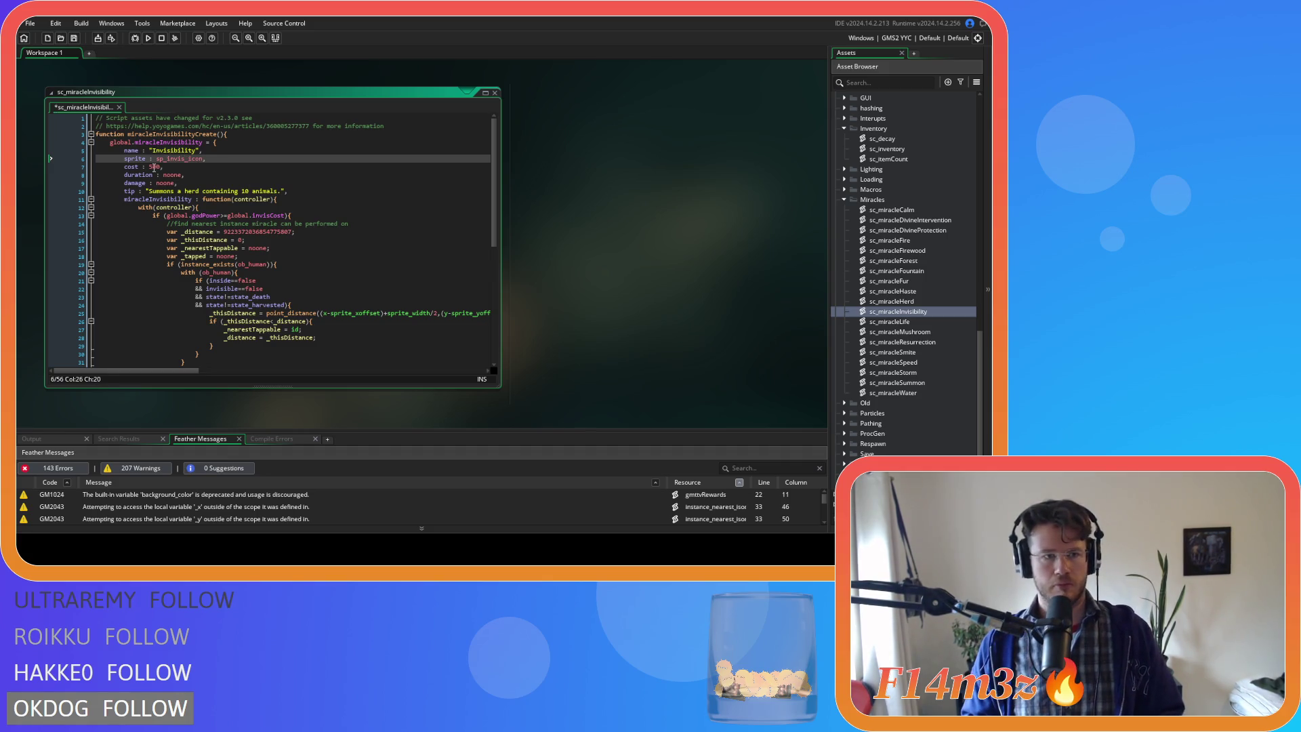
{"action": "double_click", "coordinate": [155, 167]}
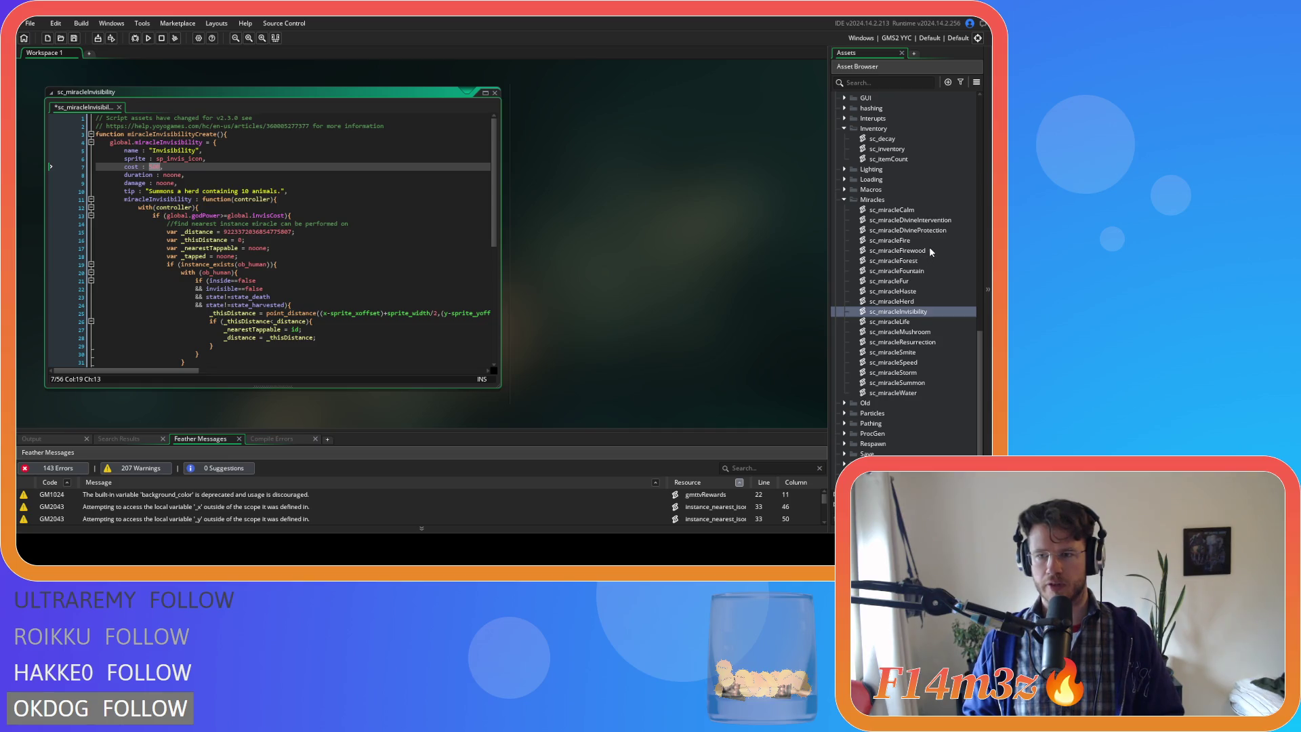
{"action": "scroll", "coordinate": [928, 246], "scroll_direction": "up", "scroll_amount": 5}
- Delete the global.invisCost = 250 line from sc_powerCosts and return to sc_miracleInvisibility
{"action": "double_click", "coordinate": [920, 169]}
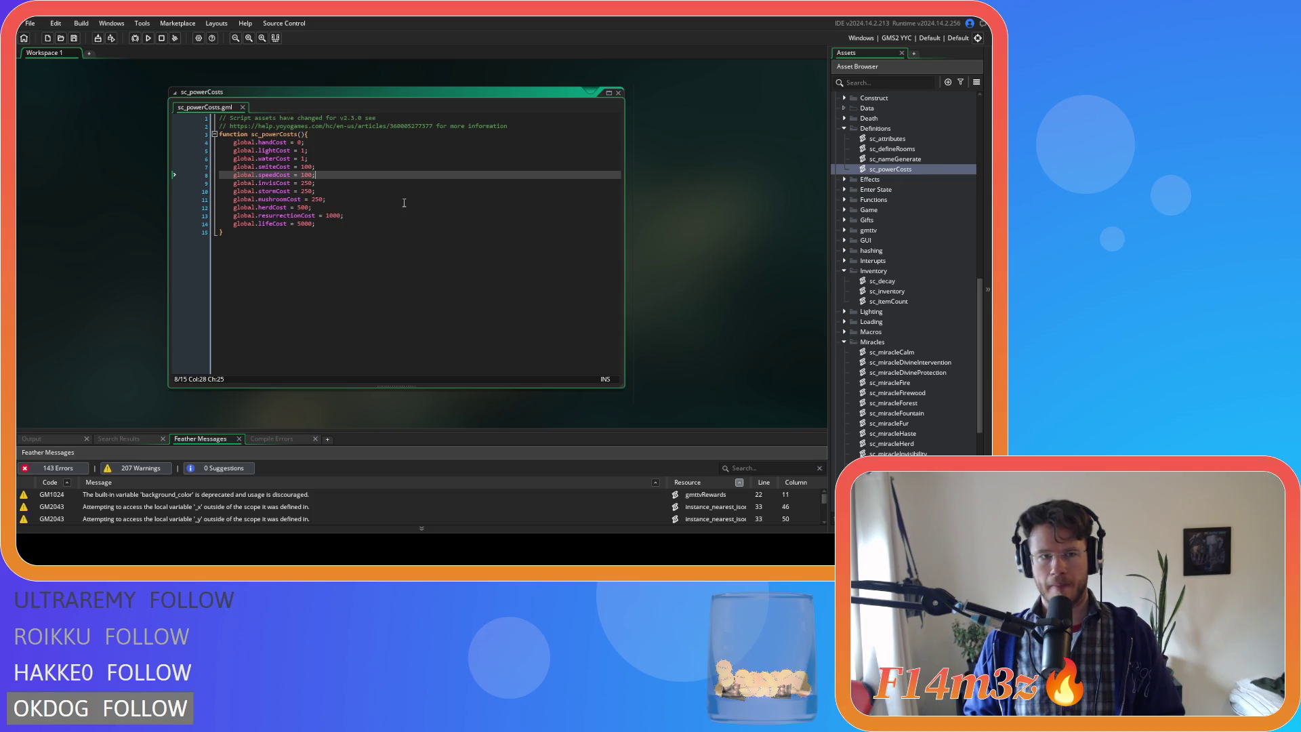
{"action": "left_click", "coordinate": [327, 183]}
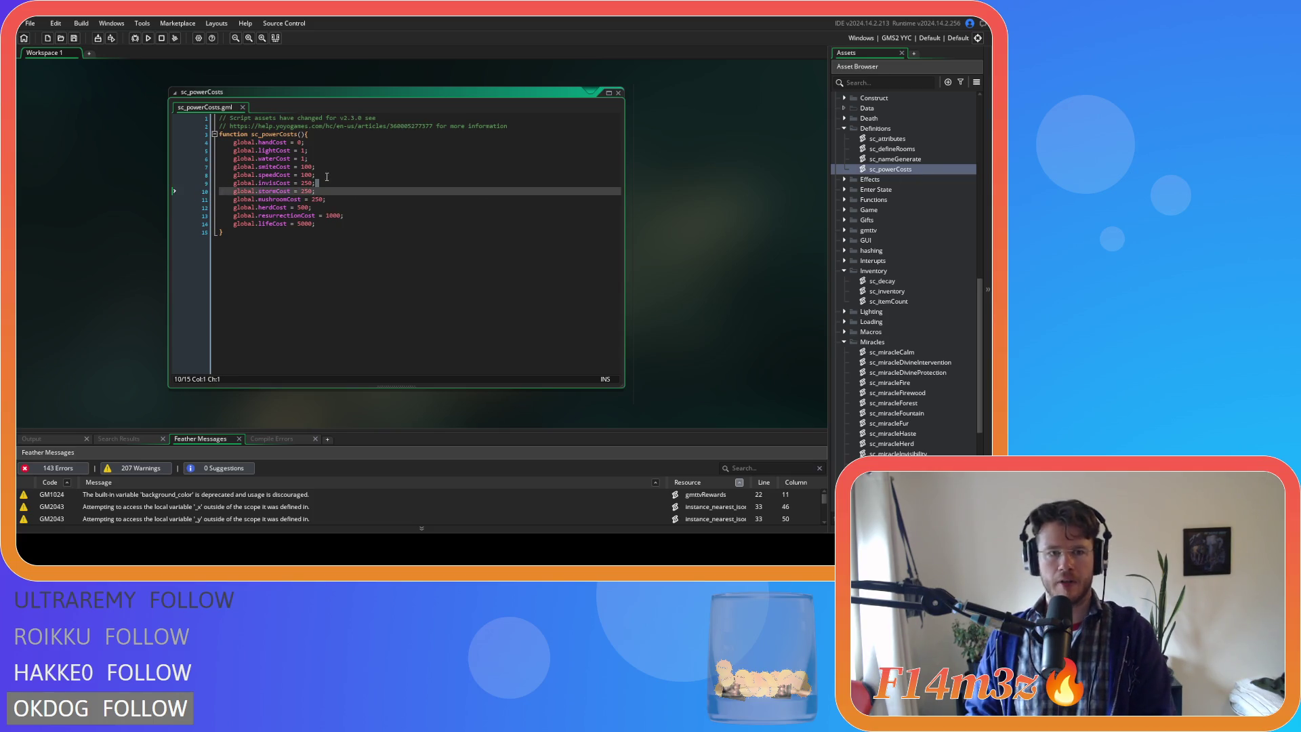
{"action": "key", "text": "shift+Up"}
{"action": "key", "text": "BackSpace"}
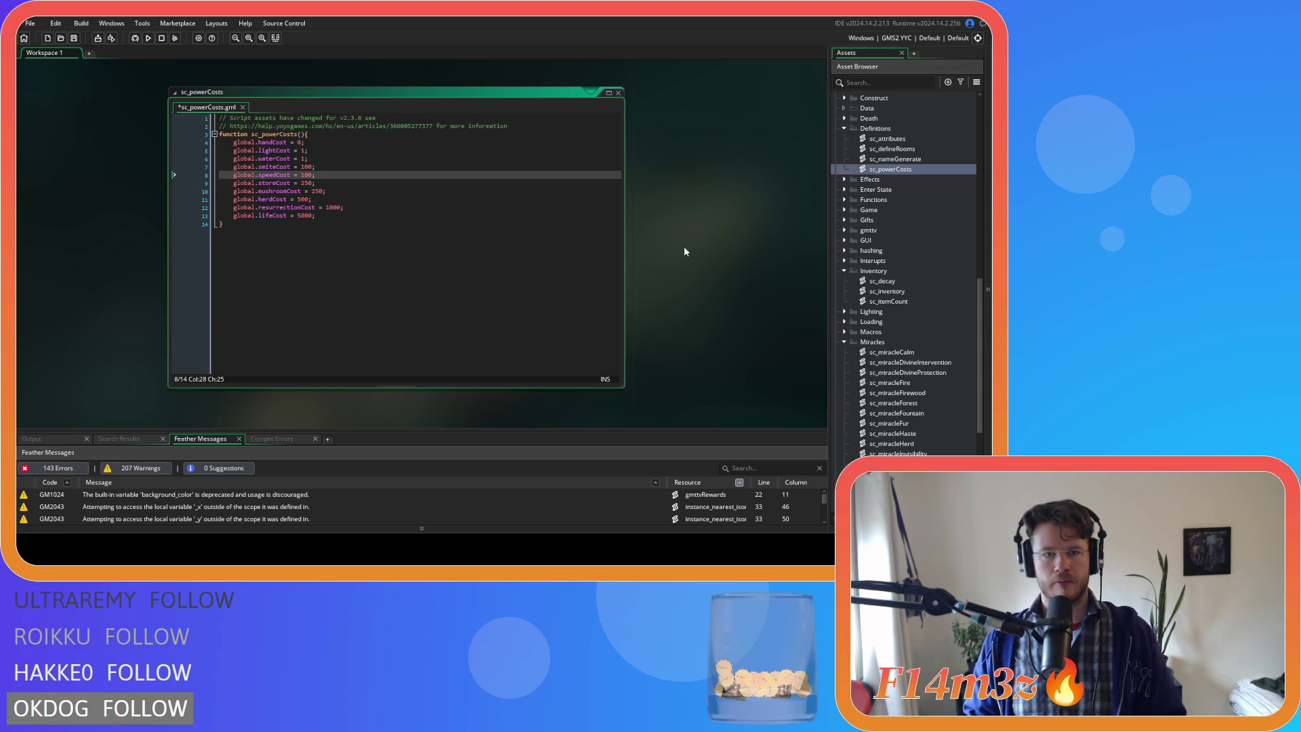
{"action": "key", "text": "ctrl+Tab"}
{"action": "double_click", "coordinate": [148, 163]}
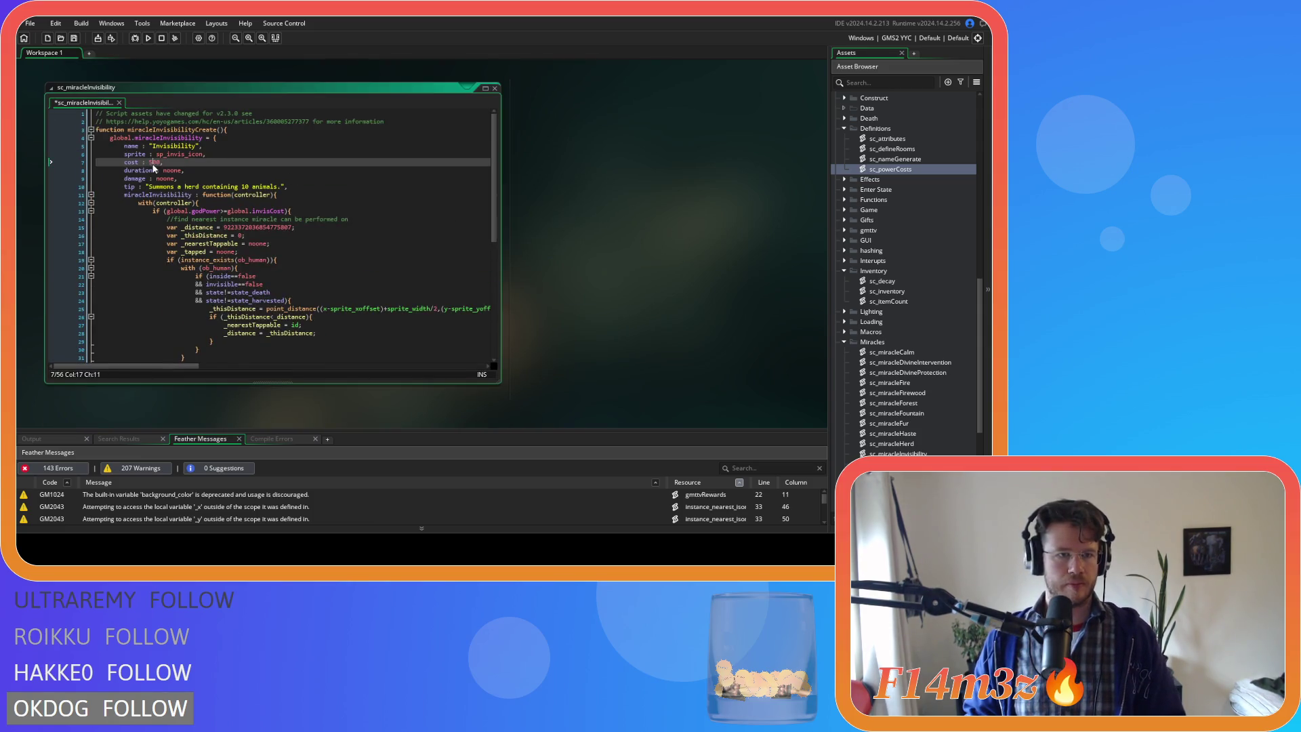
- Set the Invisibility cost to 250 and duration to "1 minute", then save
{"action": "type", "text": "250"}
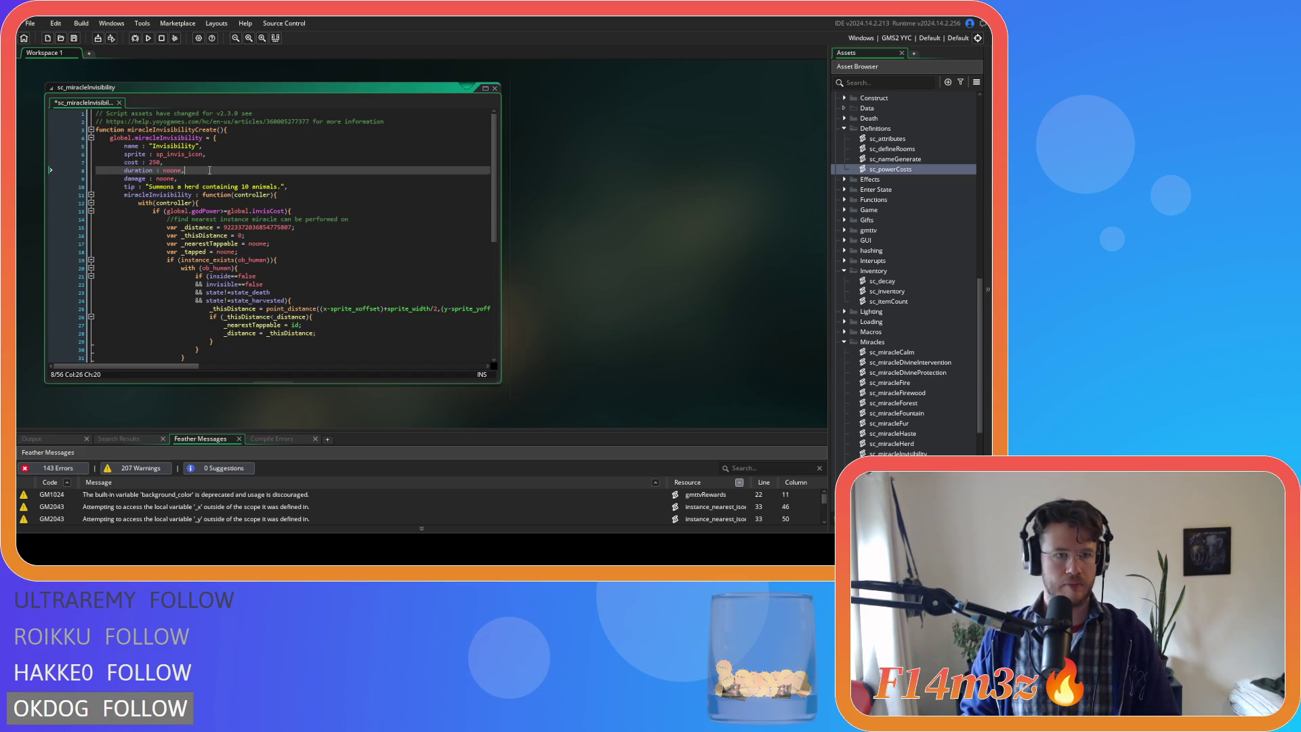
{"action": "left_click", "coordinate": [209, 170]}
{"action": "key", "text": "ctrl+s"}
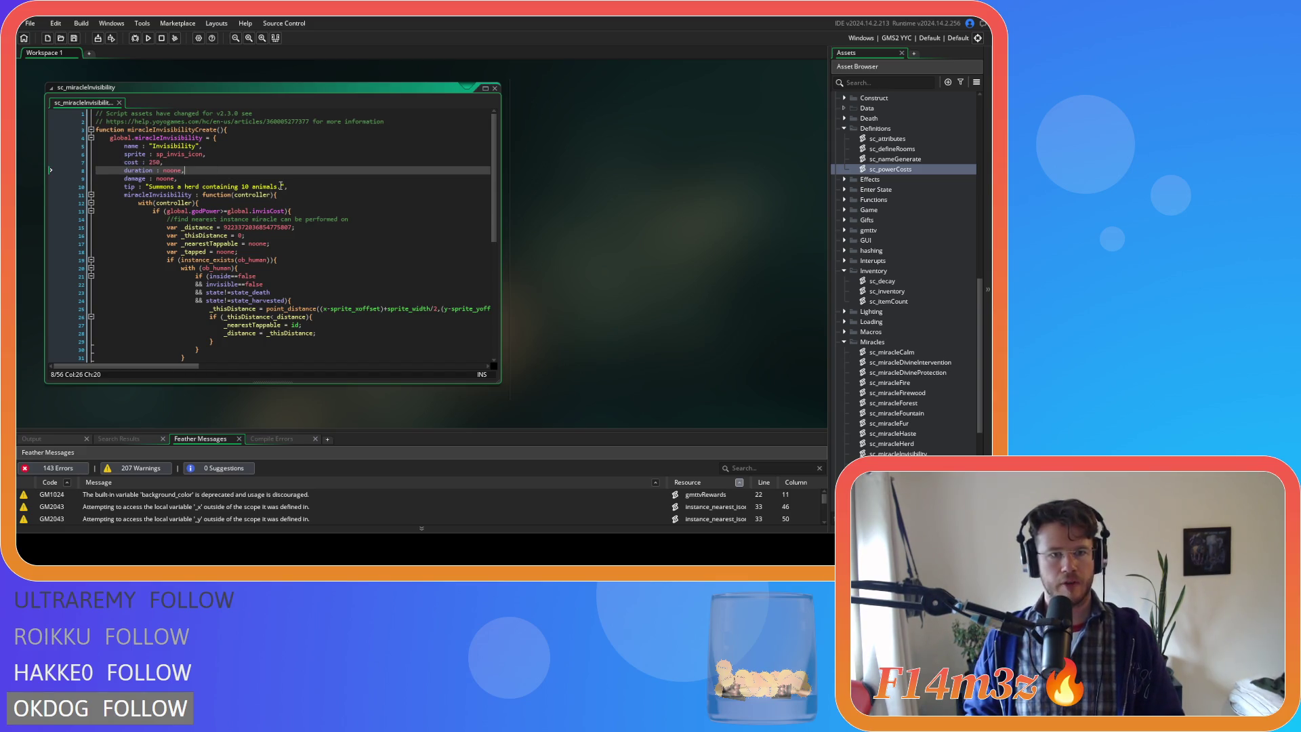
{"action": "double_click", "coordinate": [171, 170]}
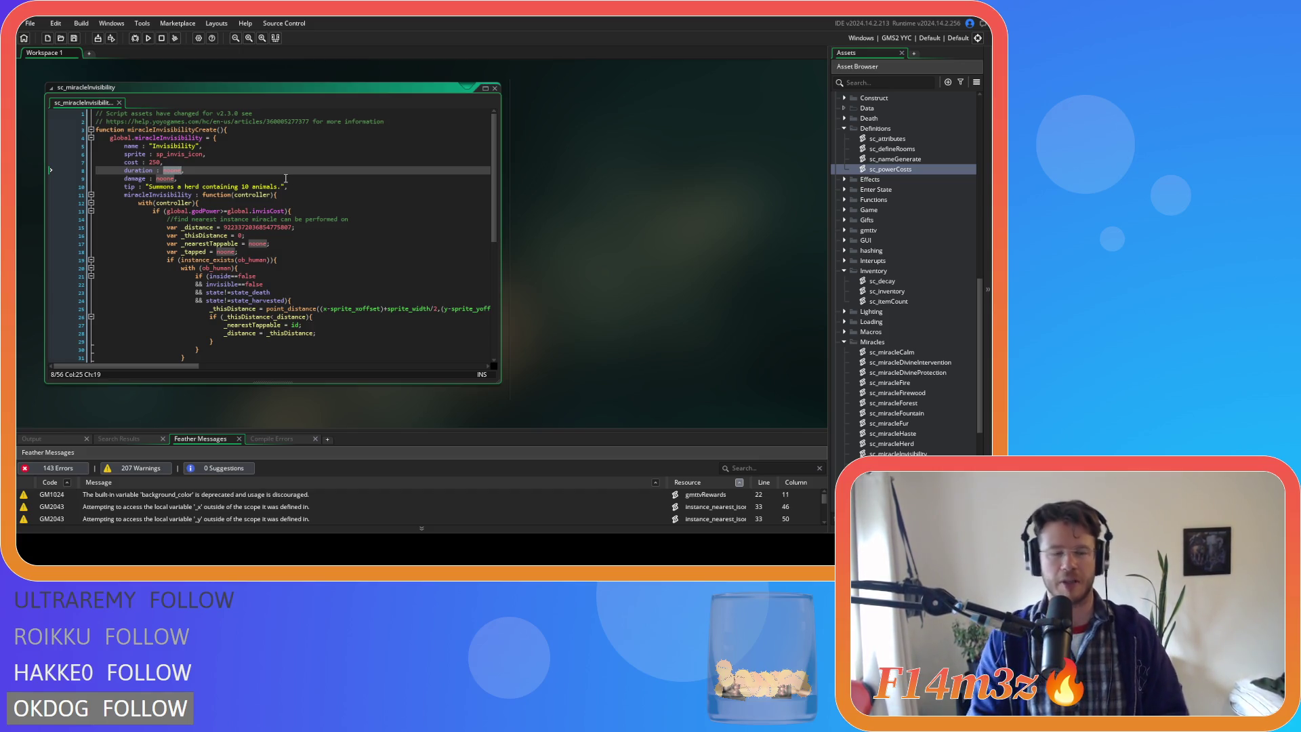
{"action": "type", "text": "1"}
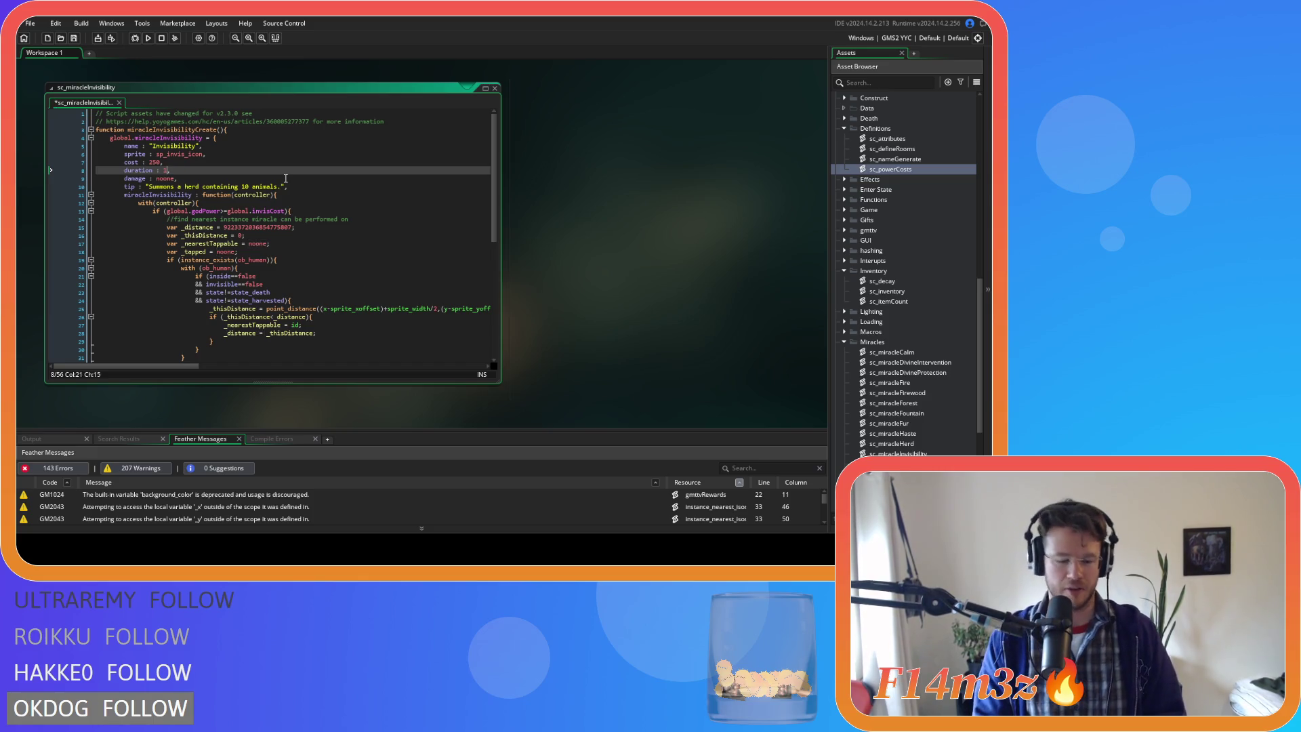
{"action": "type", "text": "1"}
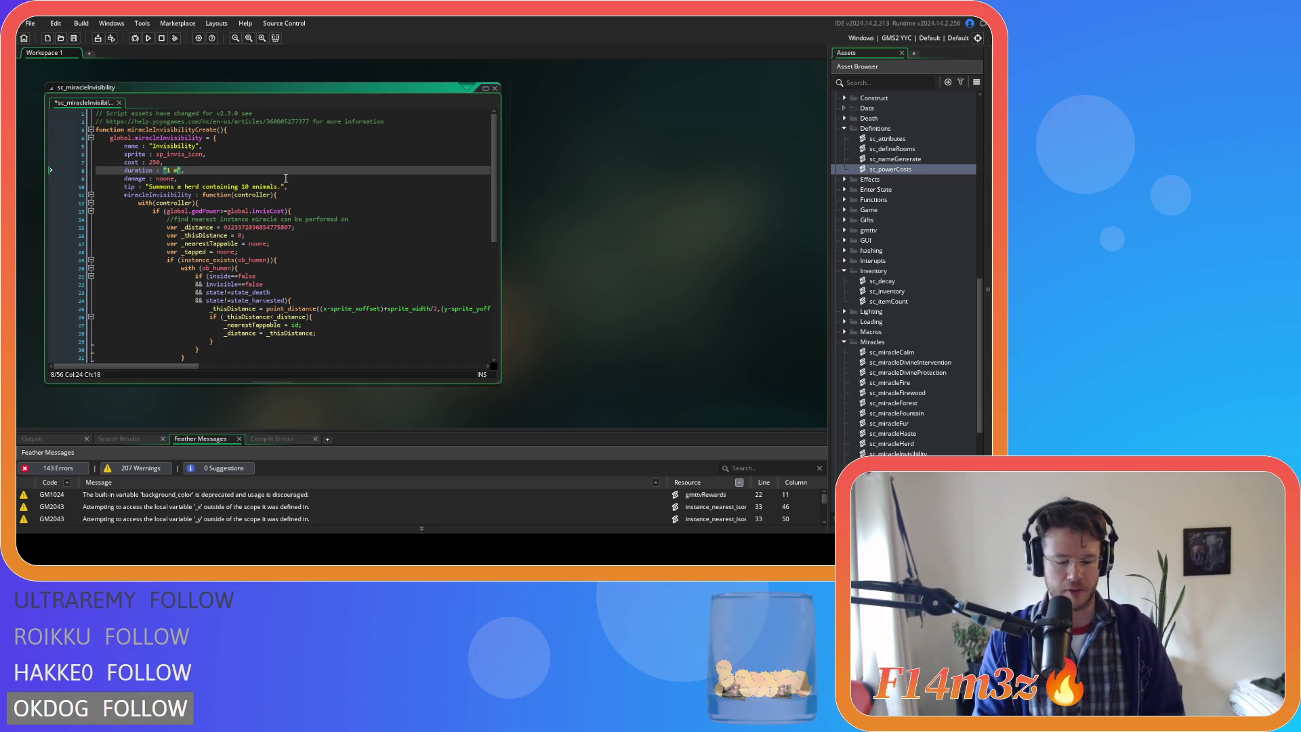
{"action": "type", "text": "inute"}
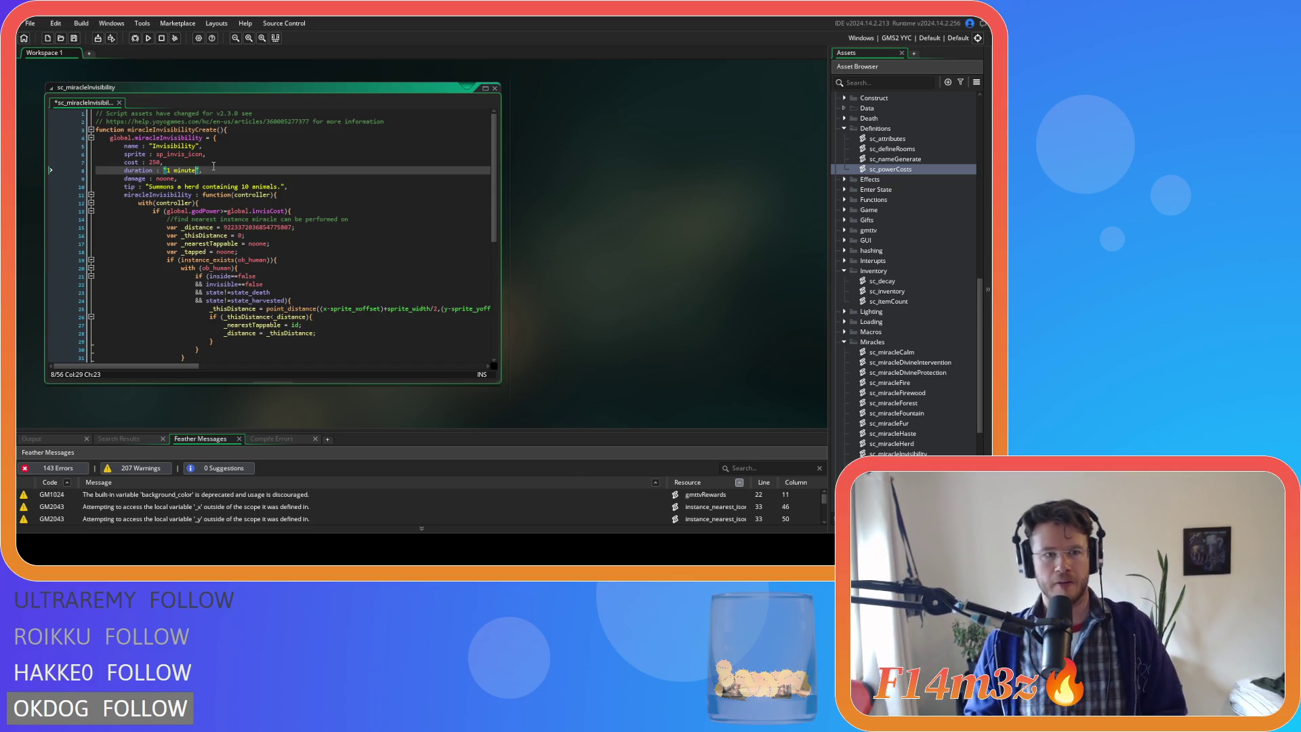
{"action": "key", "text": "Down"}
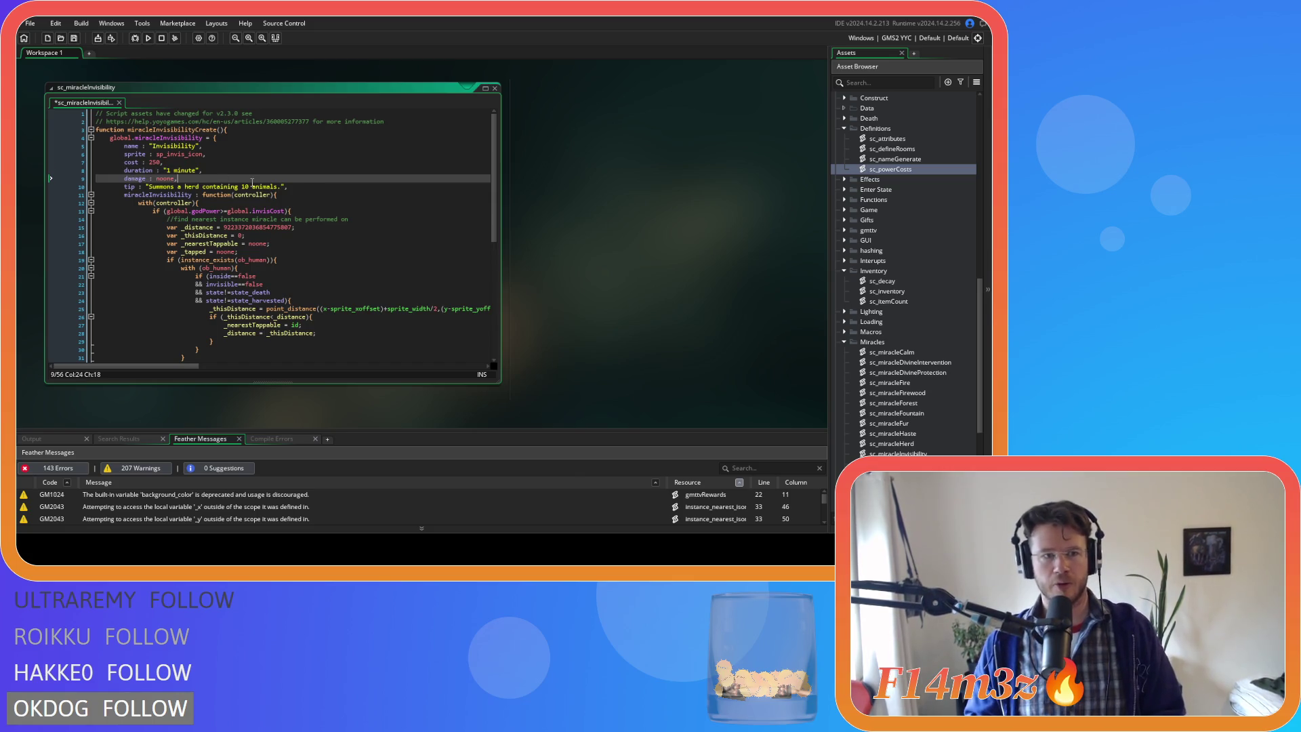
{"action": "key", "text": "ctrl+s"}
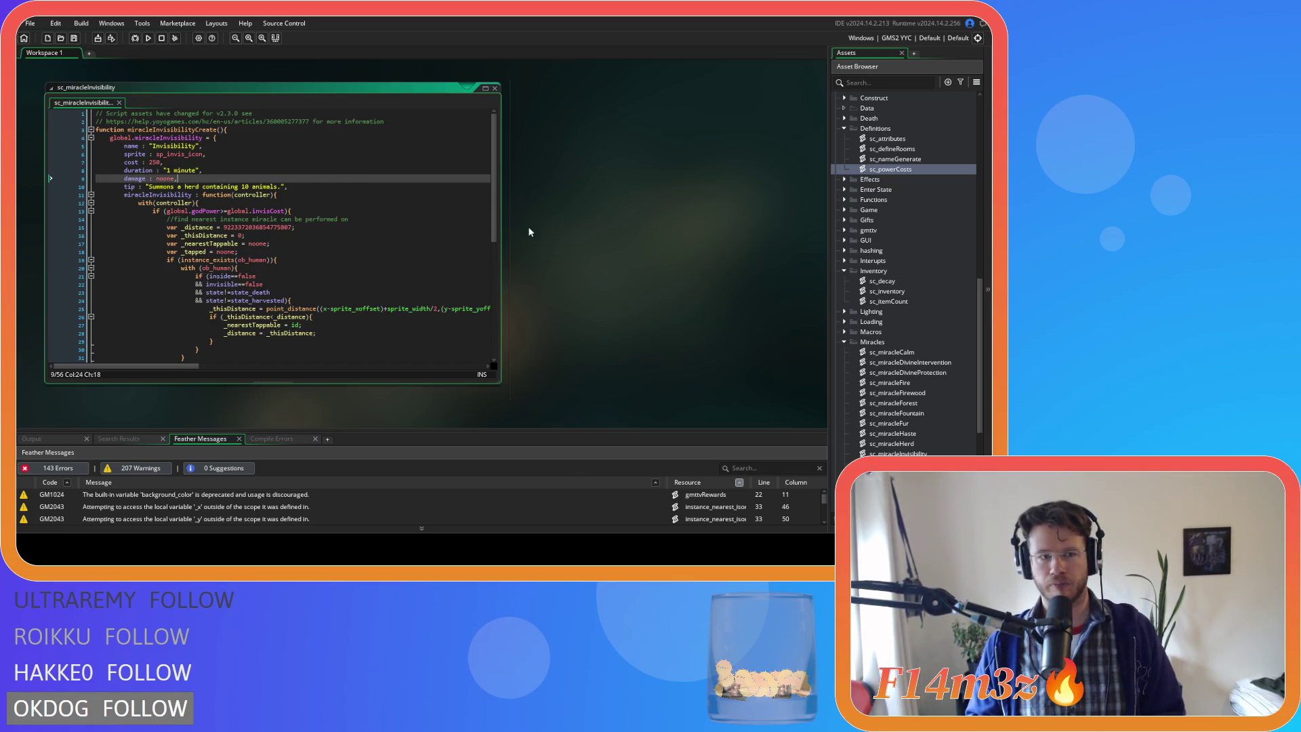
- Open the sc_miracleCalm script from the Asset Browser
{"action": "scroll", "coordinate": [890, 323], "scroll_direction": "down", "scroll_amount": 3}
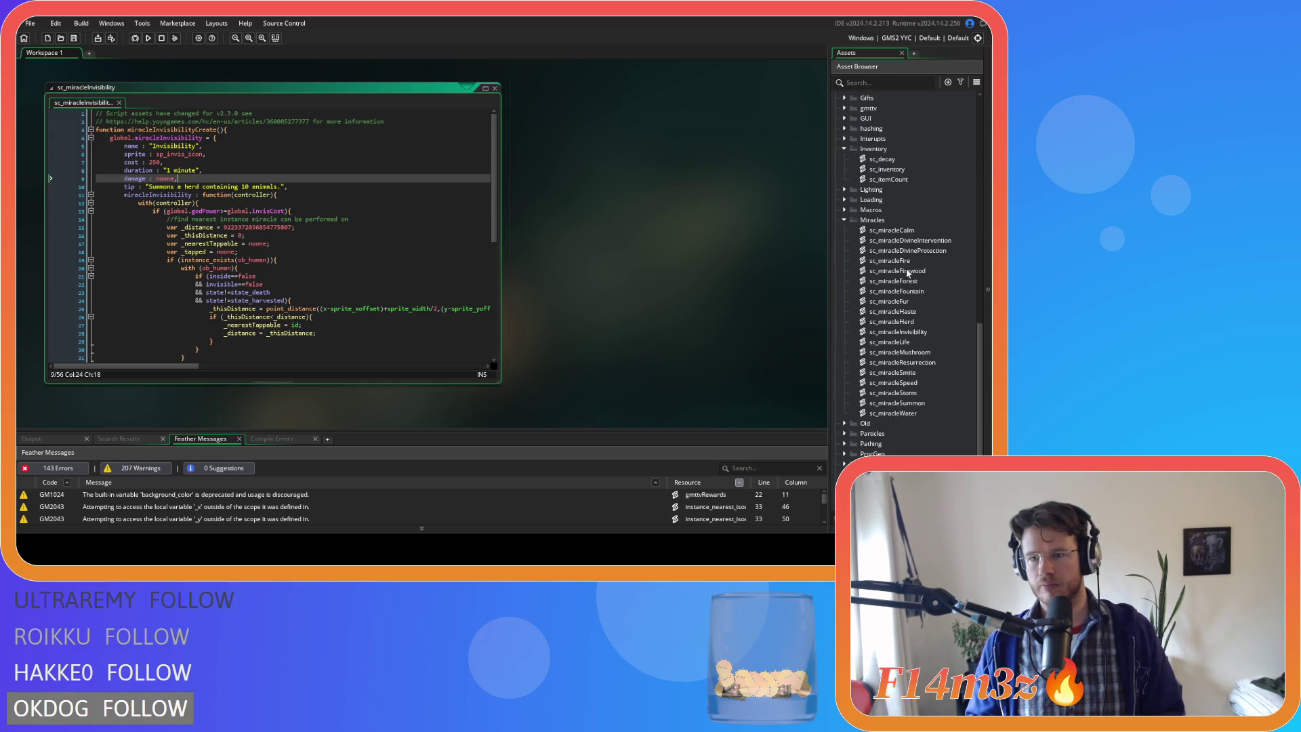
{"action": "left_click", "coordinate": [910, 231]}
{"action": "double_click", "coordinate": [910, 230]}
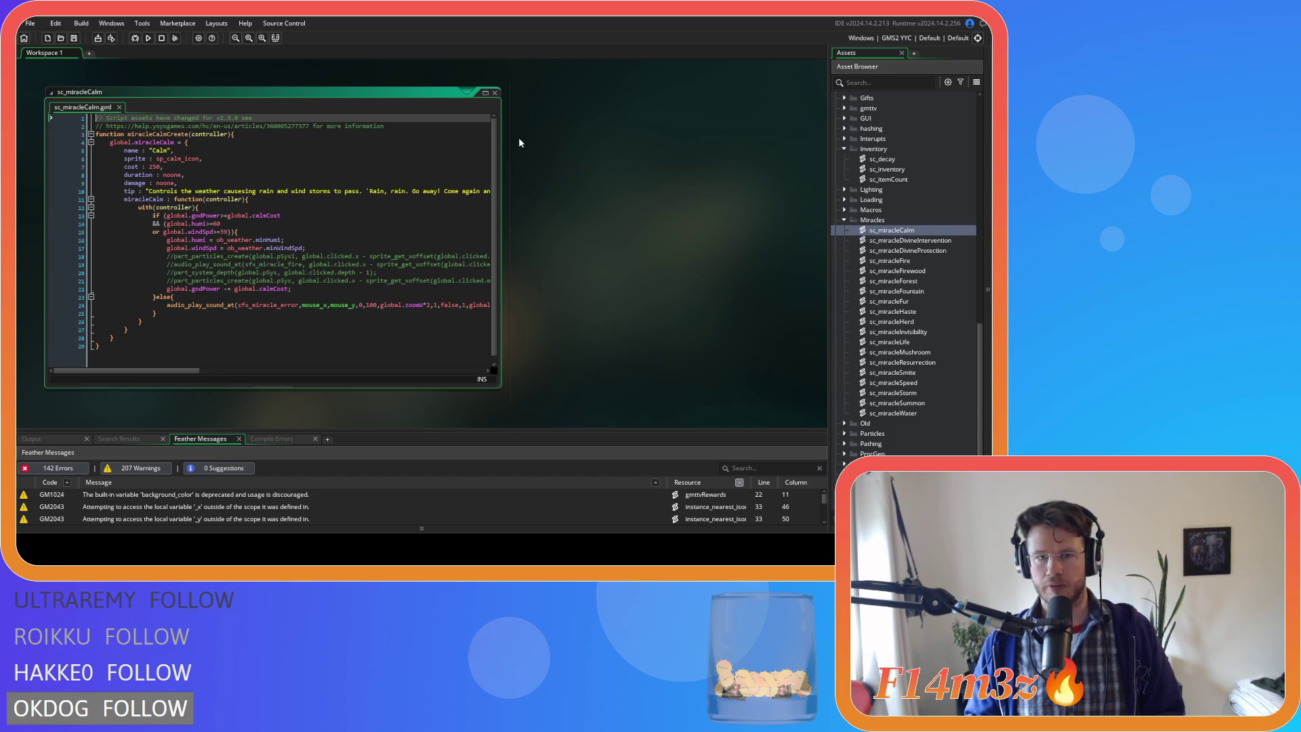
- Close sc_miracleCalm and open sc_miracleDivineProtection
{"action": "left_click", "coordinate": [495, 93]}
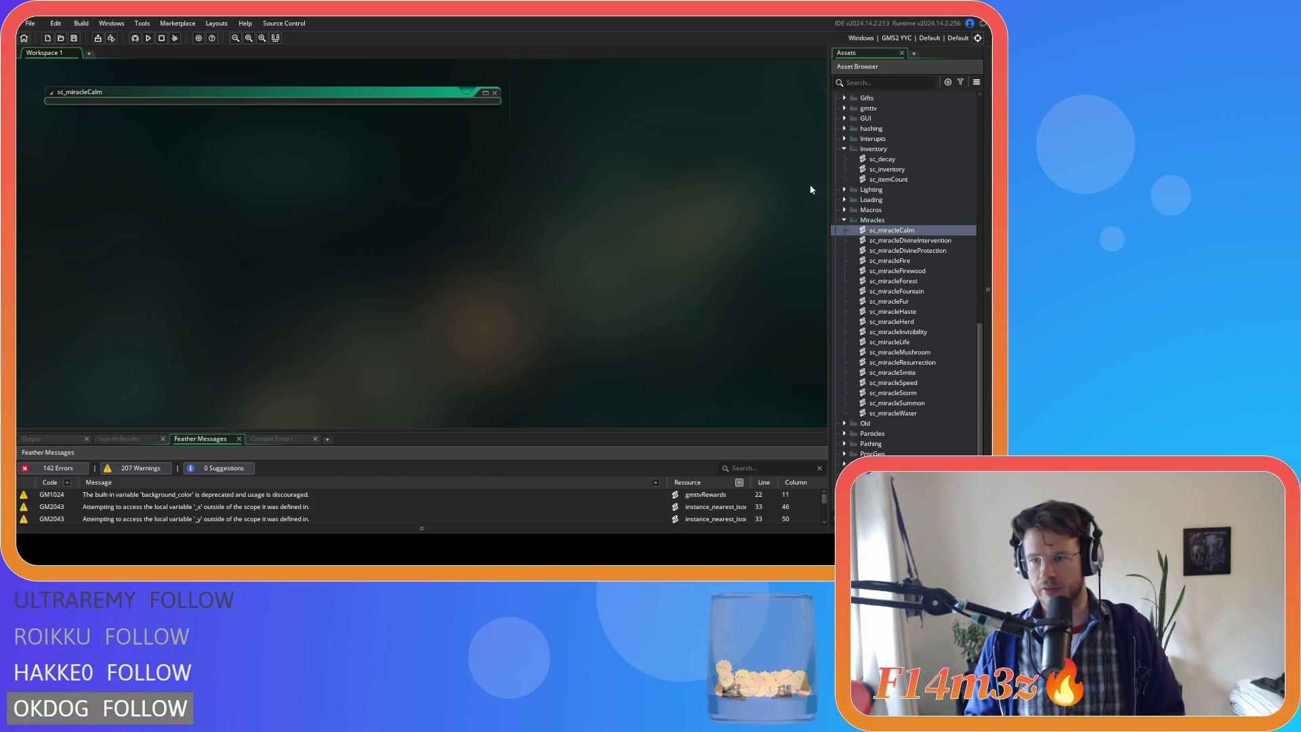
{"action": "left_click", "coordinate": [945, 250]}
{"action": "double_click", "coordinate": [945, 250]}
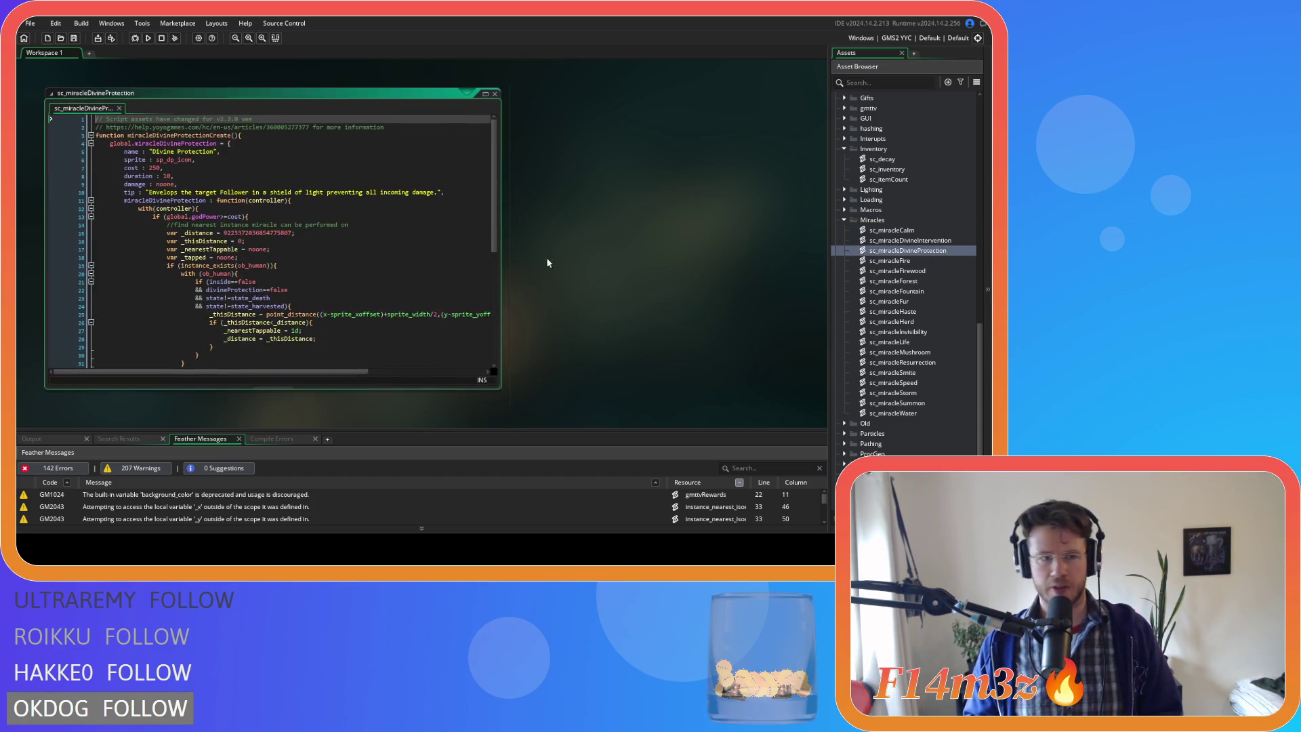
- Make the duration "10 seconds", save, and close the Divine Protection editor
{"action": "left_click", "coordinate": [165, 175]}
{"action": "type", "text": "\""}
{"action": "key", "text": "Right"}
{"action": "key", "text": "Right"}
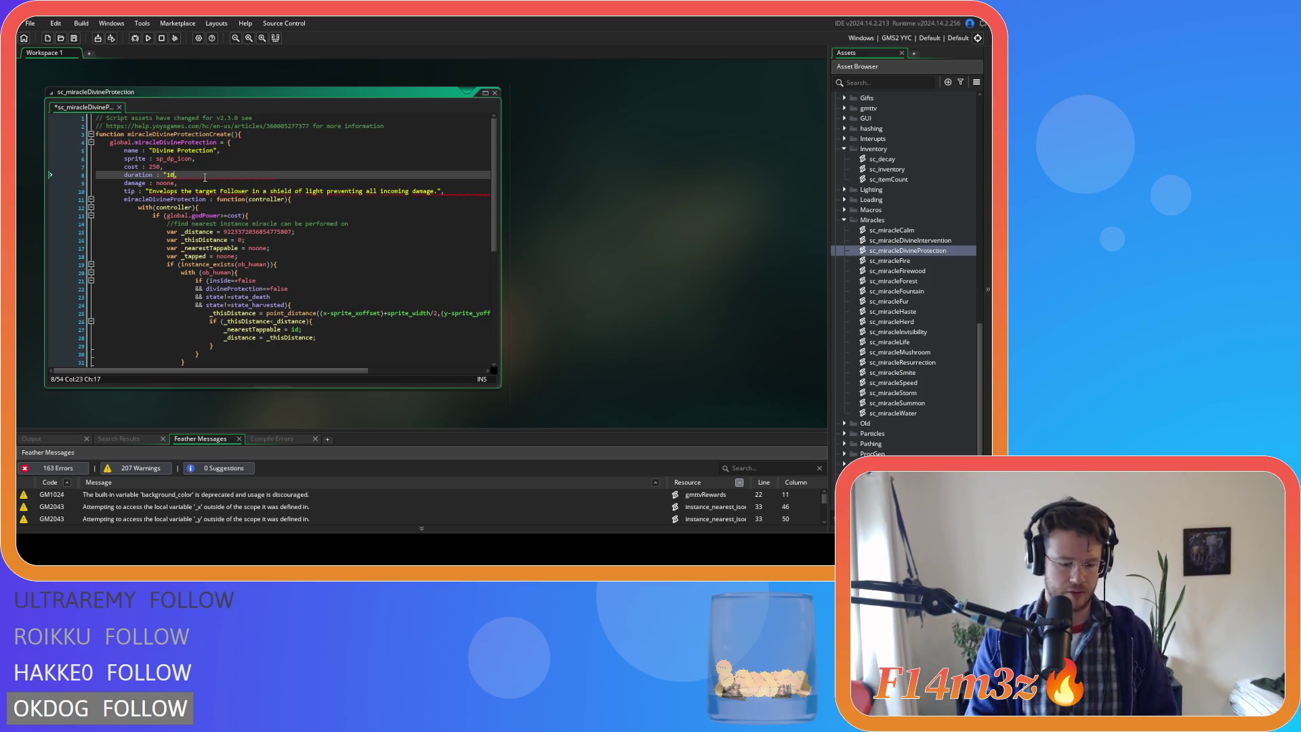
{"action": "type", "text": "seconds\""}
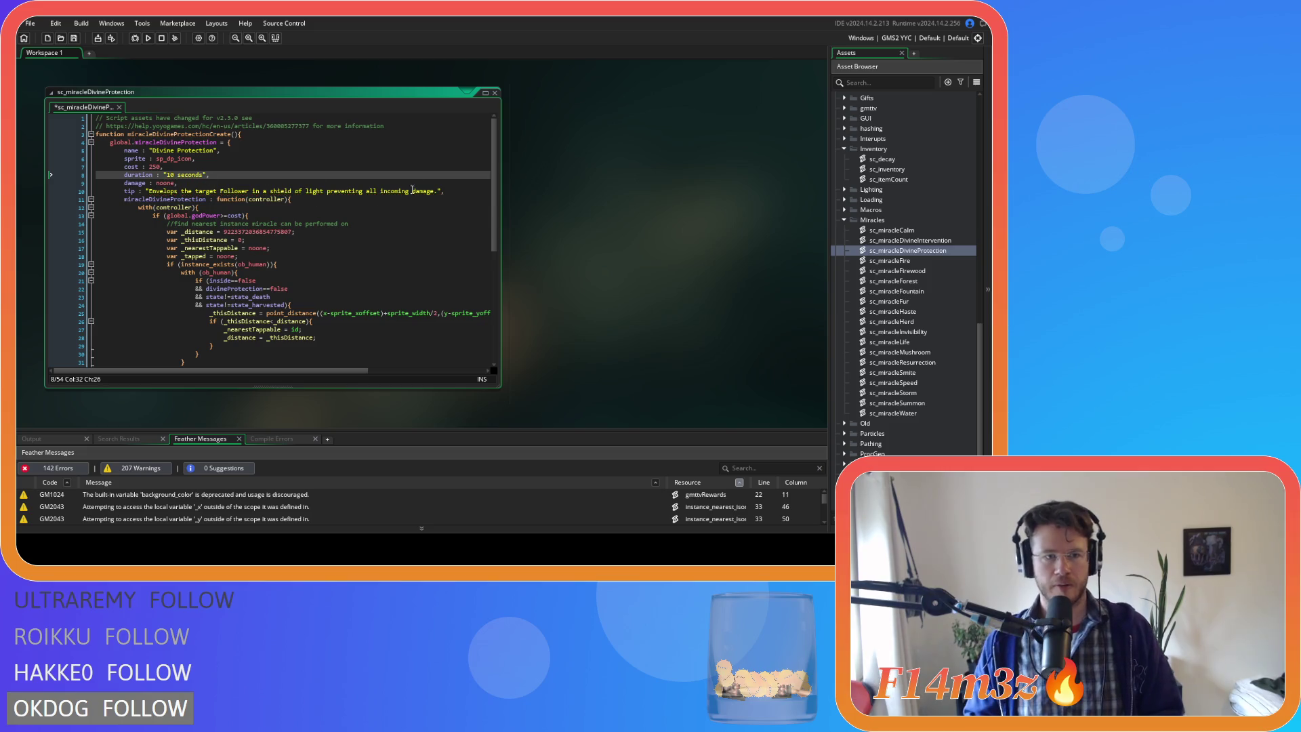
{"action": "key", "text": "ctrl+s"}
{"action": "left_click", "coordinate": [495, 93]}
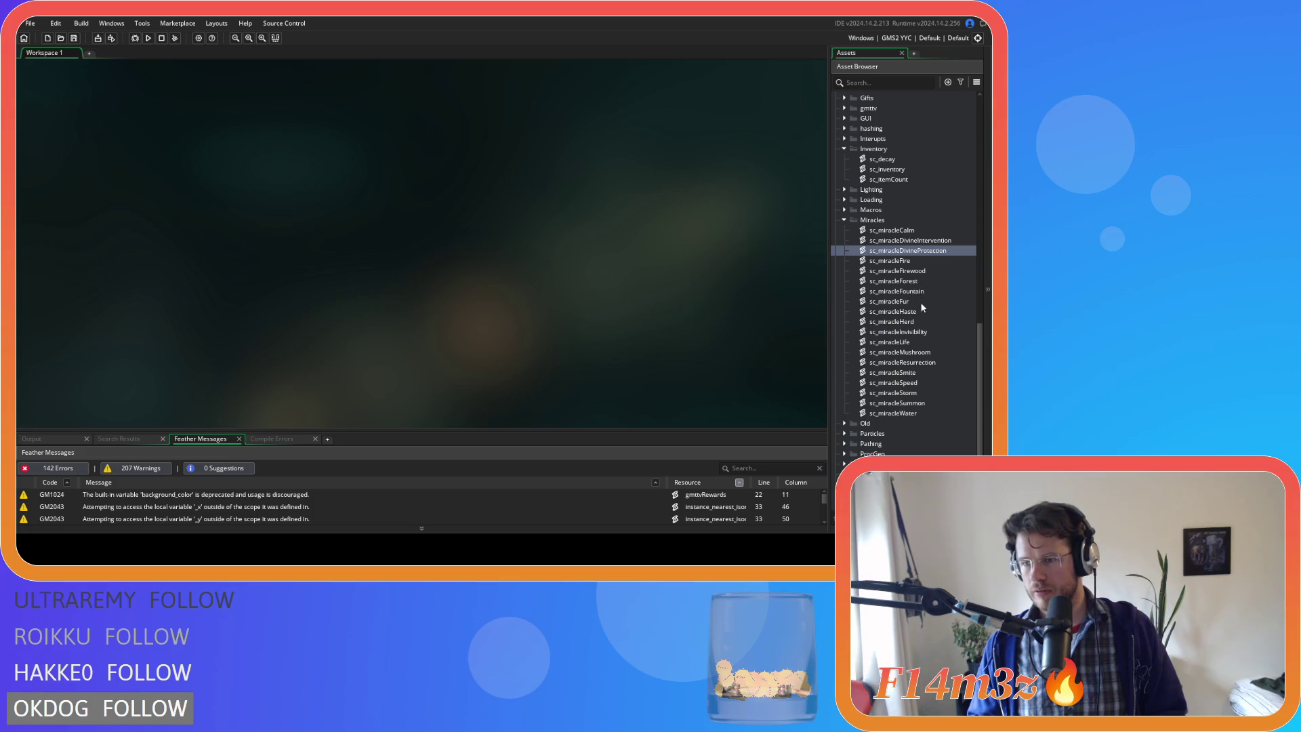
- Set the Haste miracle's duration to "10 seconds" and save
{"action": "double_click", "coordinate": [893, 311]}
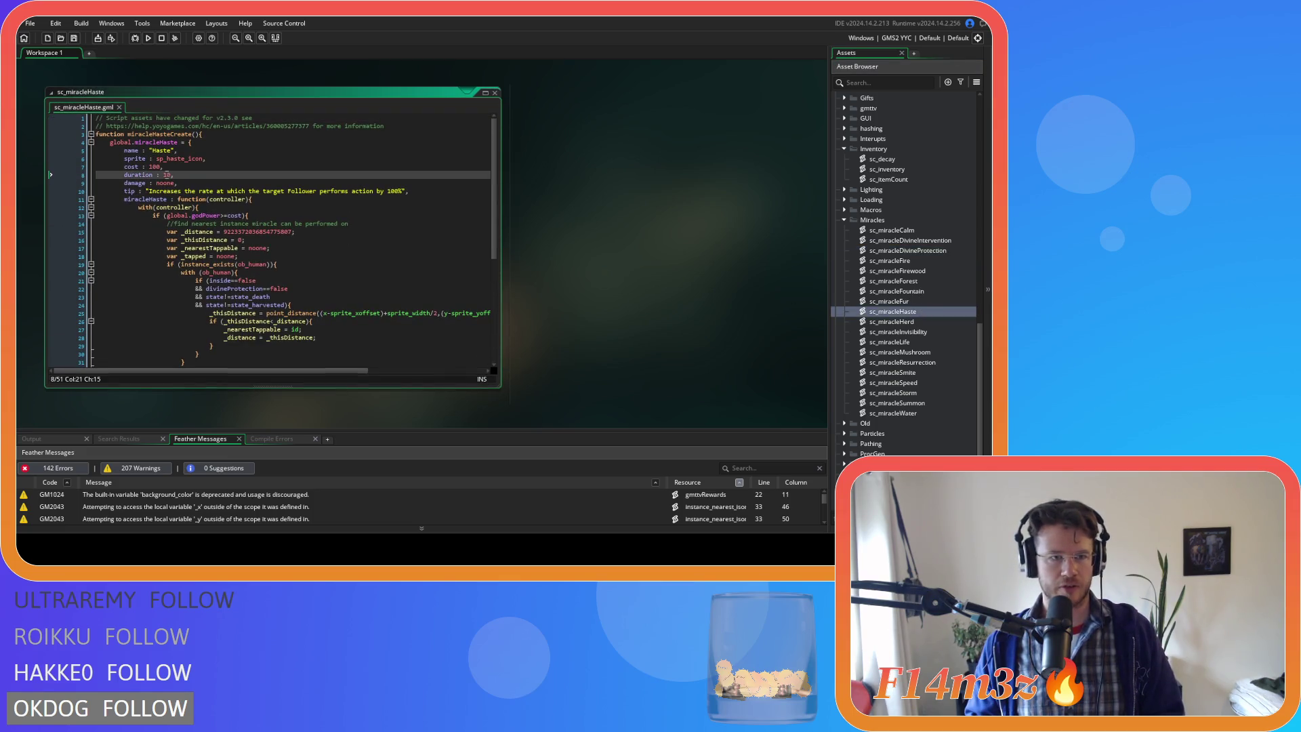
{"action": "type", "text": "\"10 "}
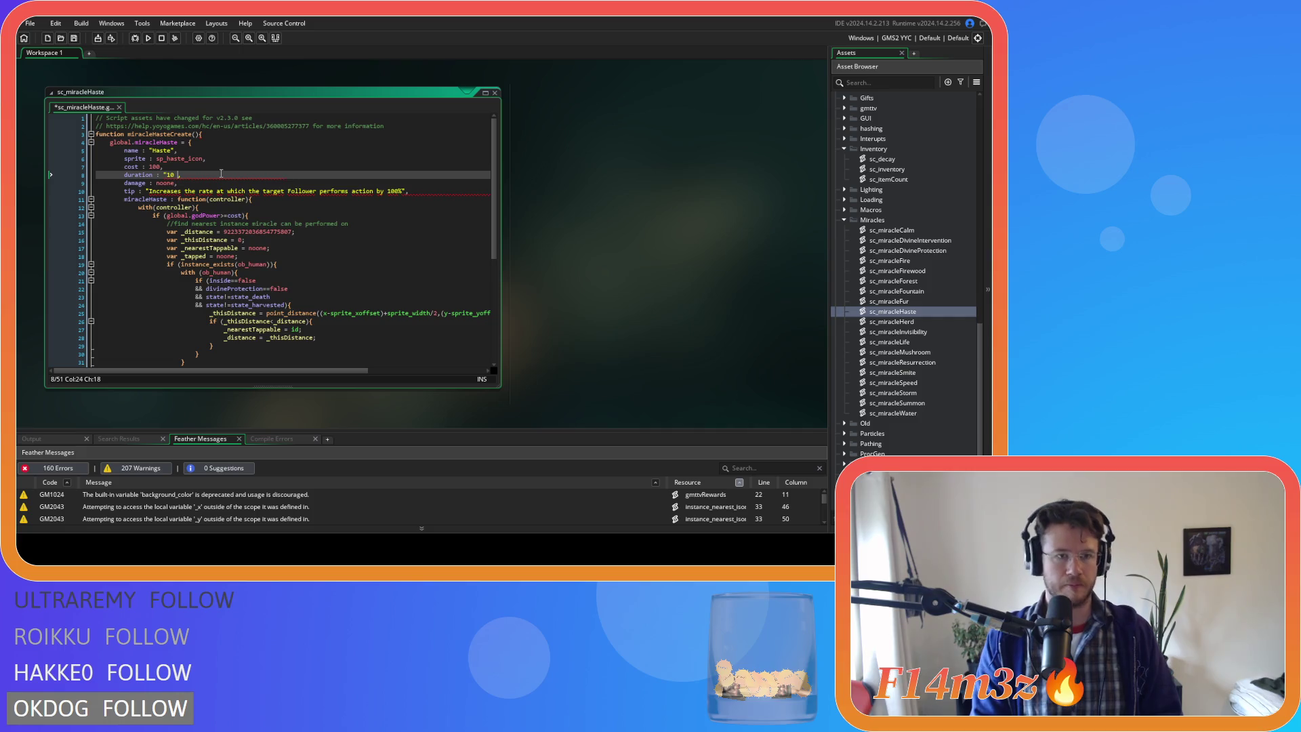
{"action": "type", "text": "seconds\""}
{"action": "key", "text": "ctrl+s"}
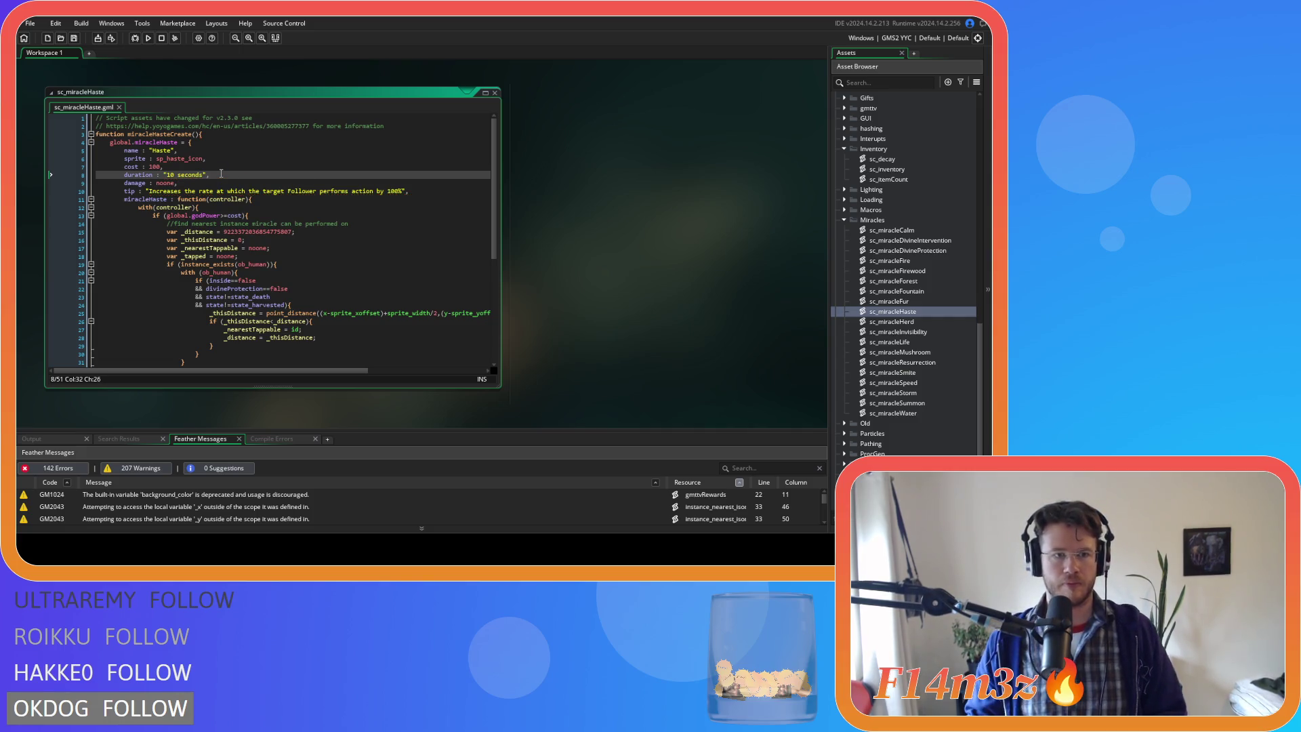
{"action": "scroll", "coordinate": [601, 256], "scroll_direction": "up", "scroll_amount": 3}
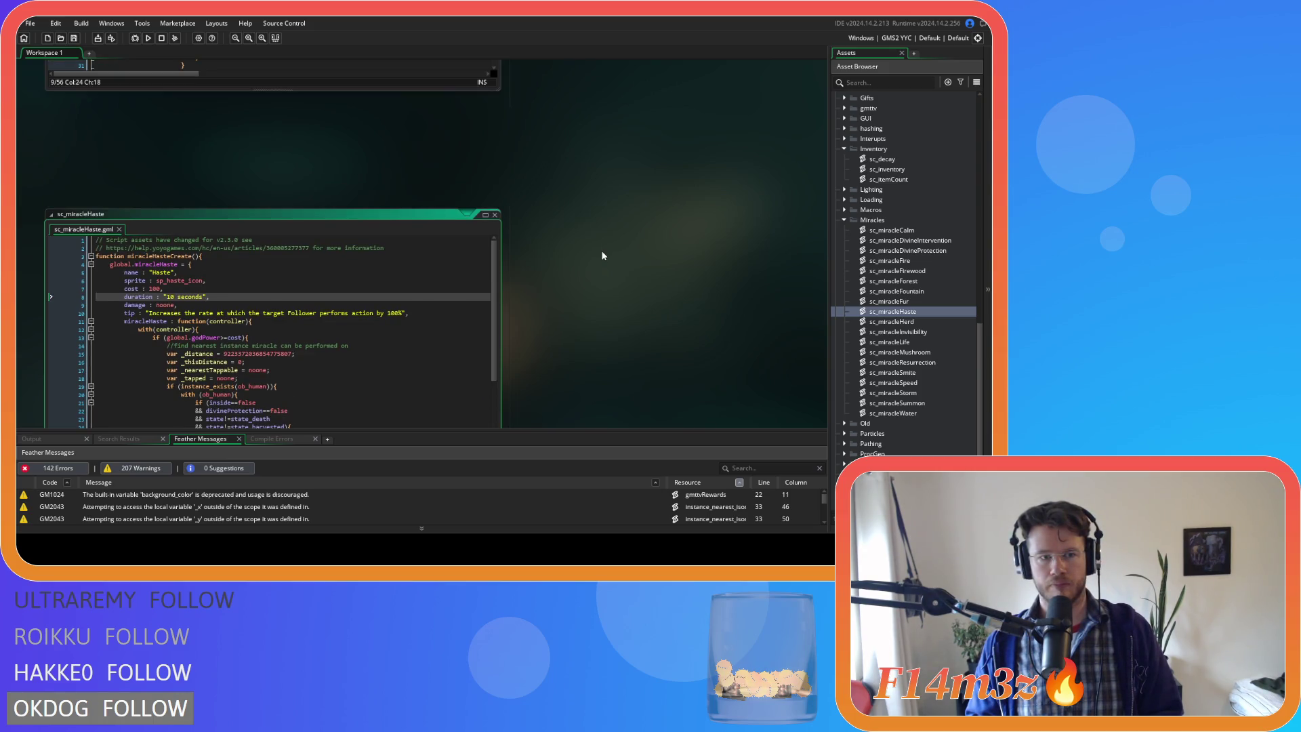
{"action": "scroll", "coordinate": [601, 255], "scroll_direction": "up", "scroll_amount": 3}
{"action": "scroll", "coordinate": [601, 256], "scroll_direction": "down", "scroll_amount": 3}
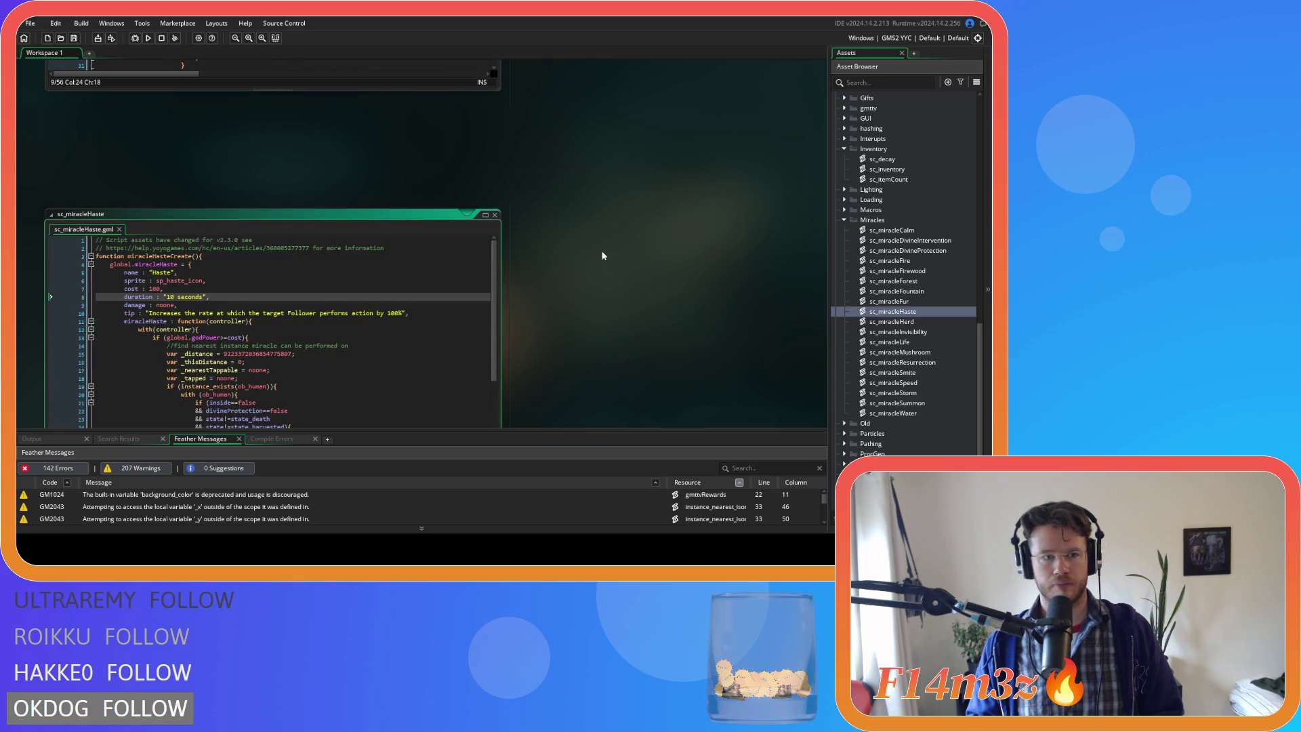
{"action": "scroll", "coordinate": [601, 256], "scroll_direction": "down", "scroll_amount": 2}
{"action": "scroll", "coordinate": [584, 246], "scroll_direction": "down", "scroll_amount": 2}
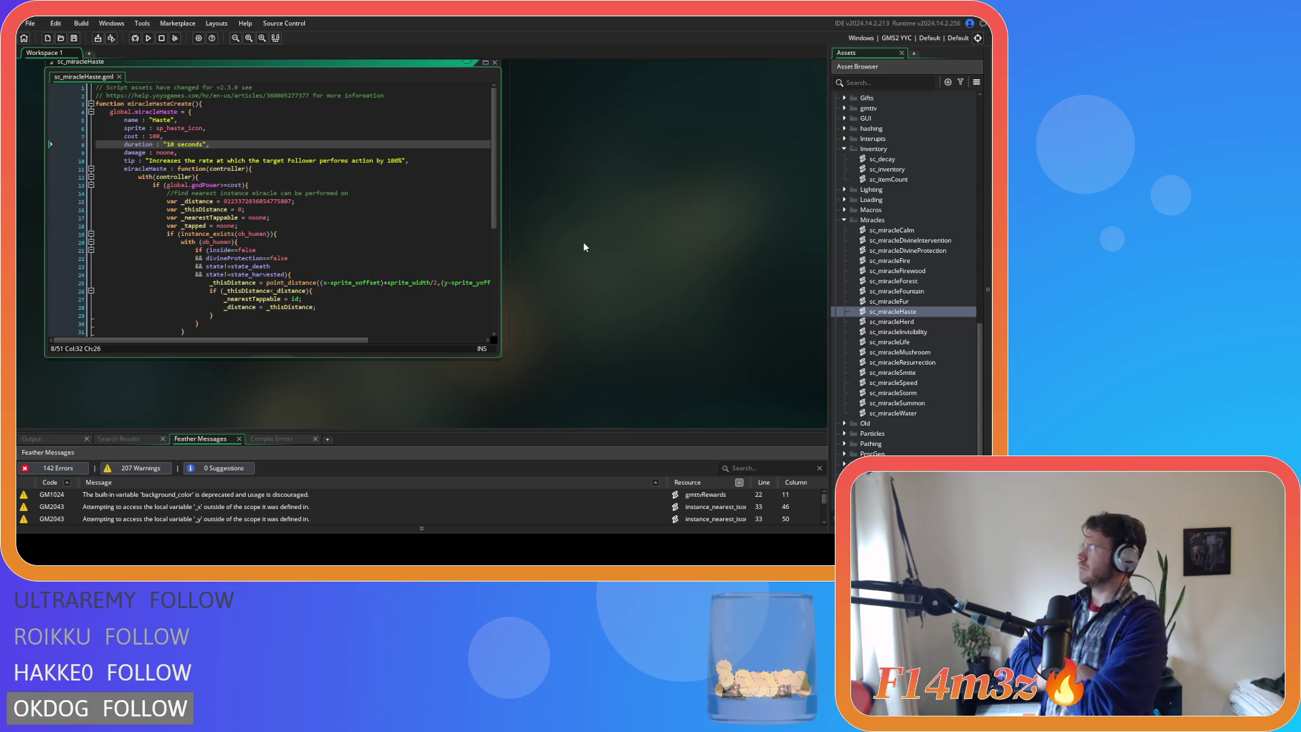
- Close the Haste editor and open sc_miracleHerd
{"action": "left_click", "coordinate": [283, 144]}
{"action": "left_click", "coordinate": [495, 62]}
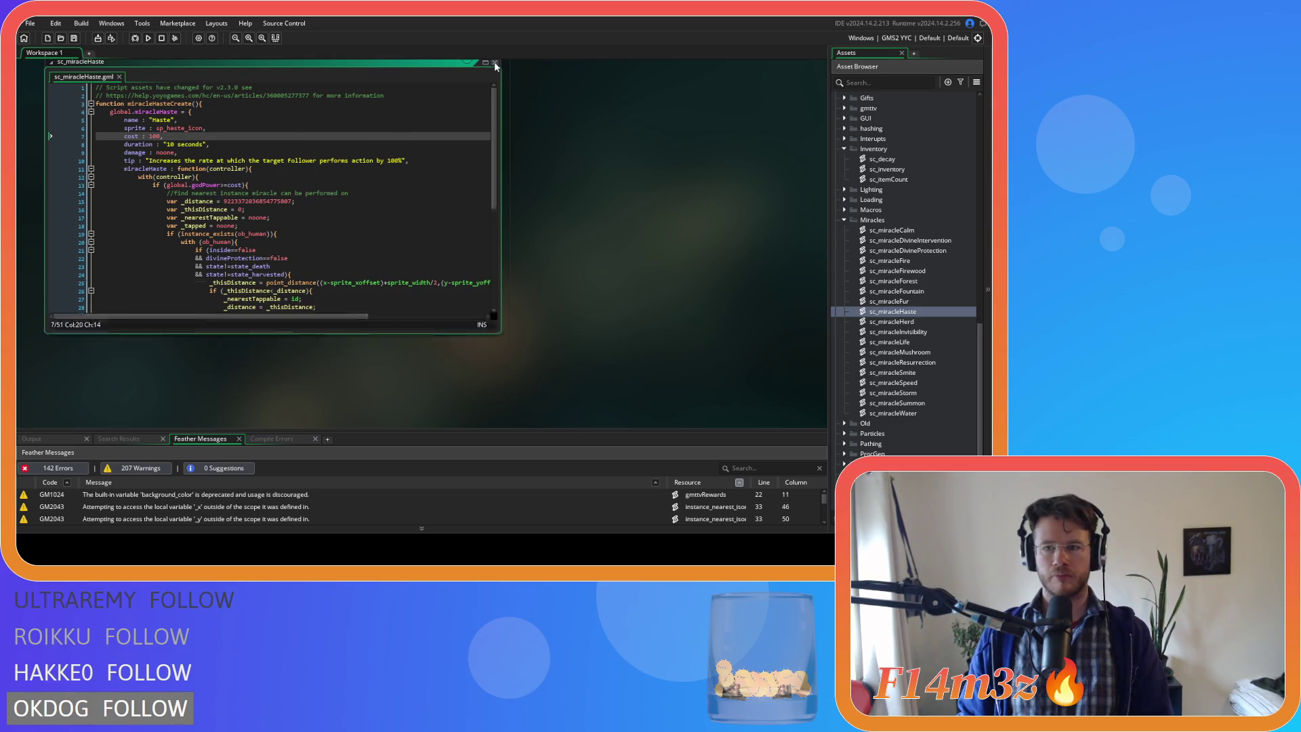
{"action": "double_click", "coordinate": [915, 324]}
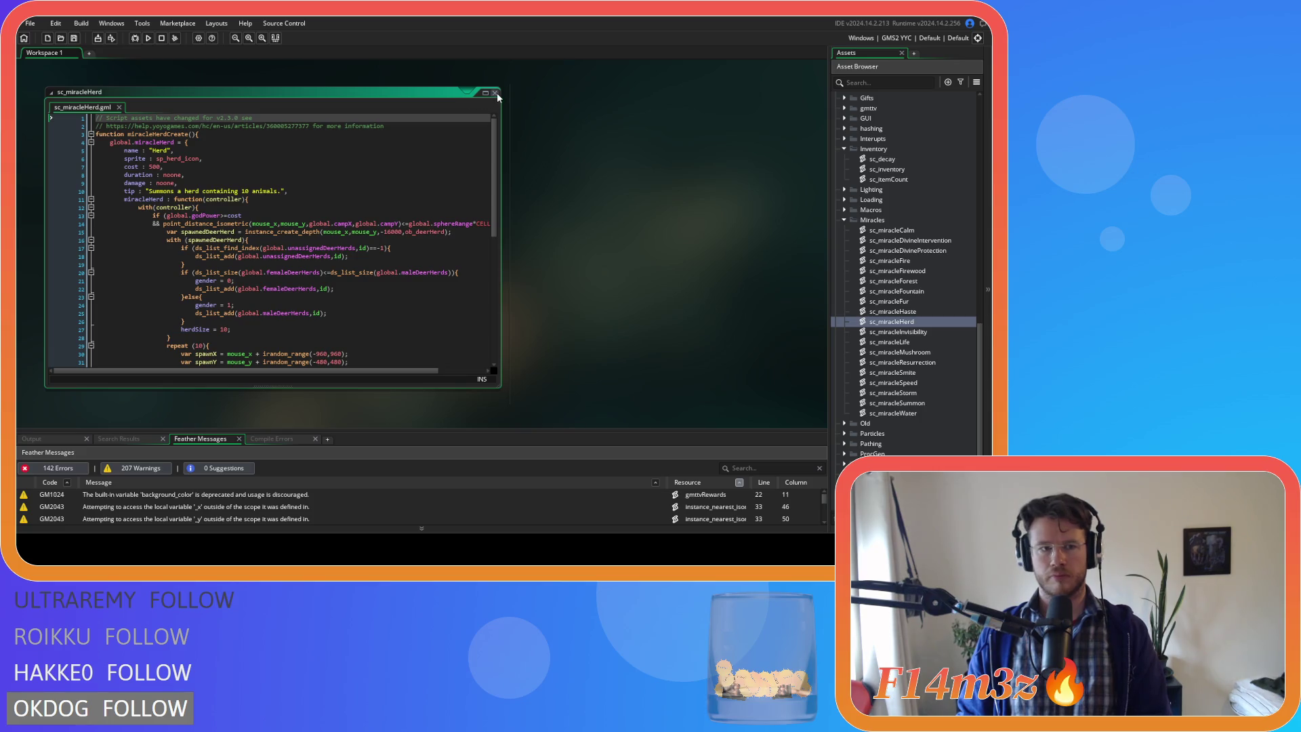
- Close the Herd script and reopen sc_miracleInvisibility, leaving the 250 cost unquoted
{"action": "left_click", "coordinate": [495, 92]}
{"action": "left_click", "coordinate": [917, 331]}
{"action": "double_click", "coordinate": [920, 335]}
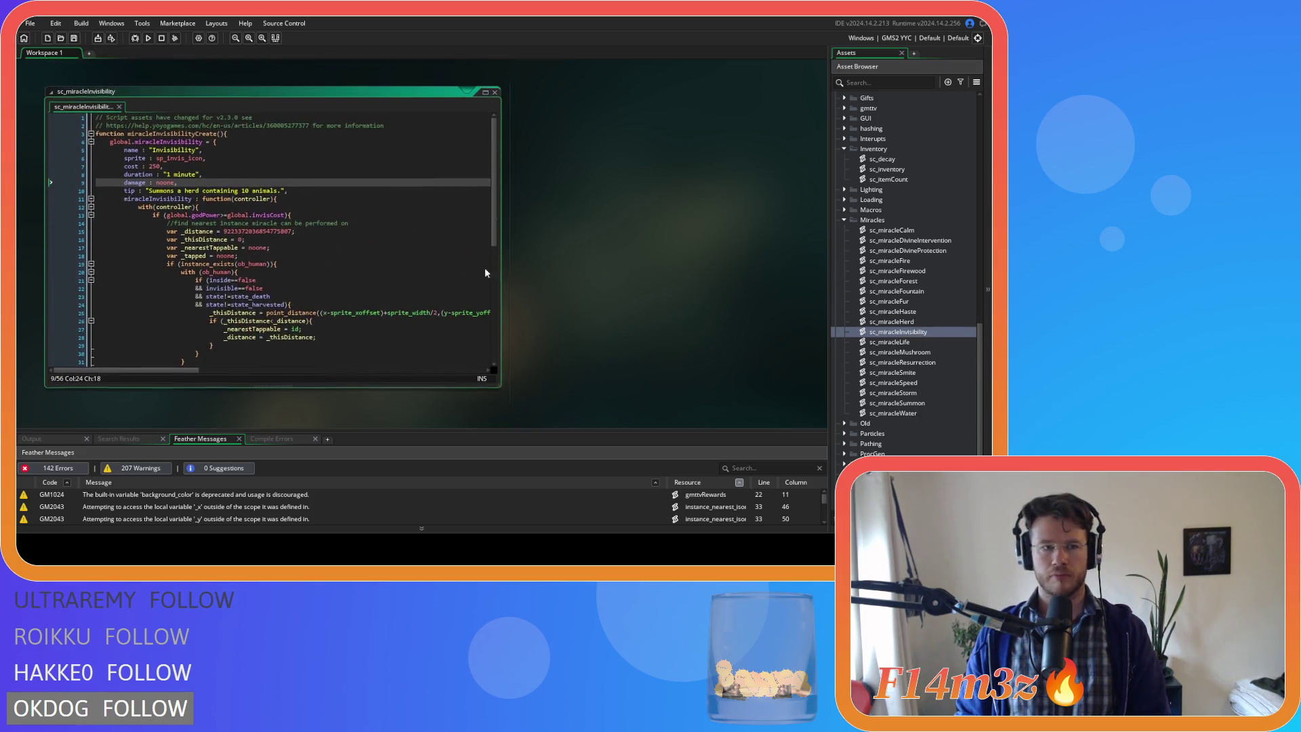
{"action": "left_click", "coordinate": [293, 182]}
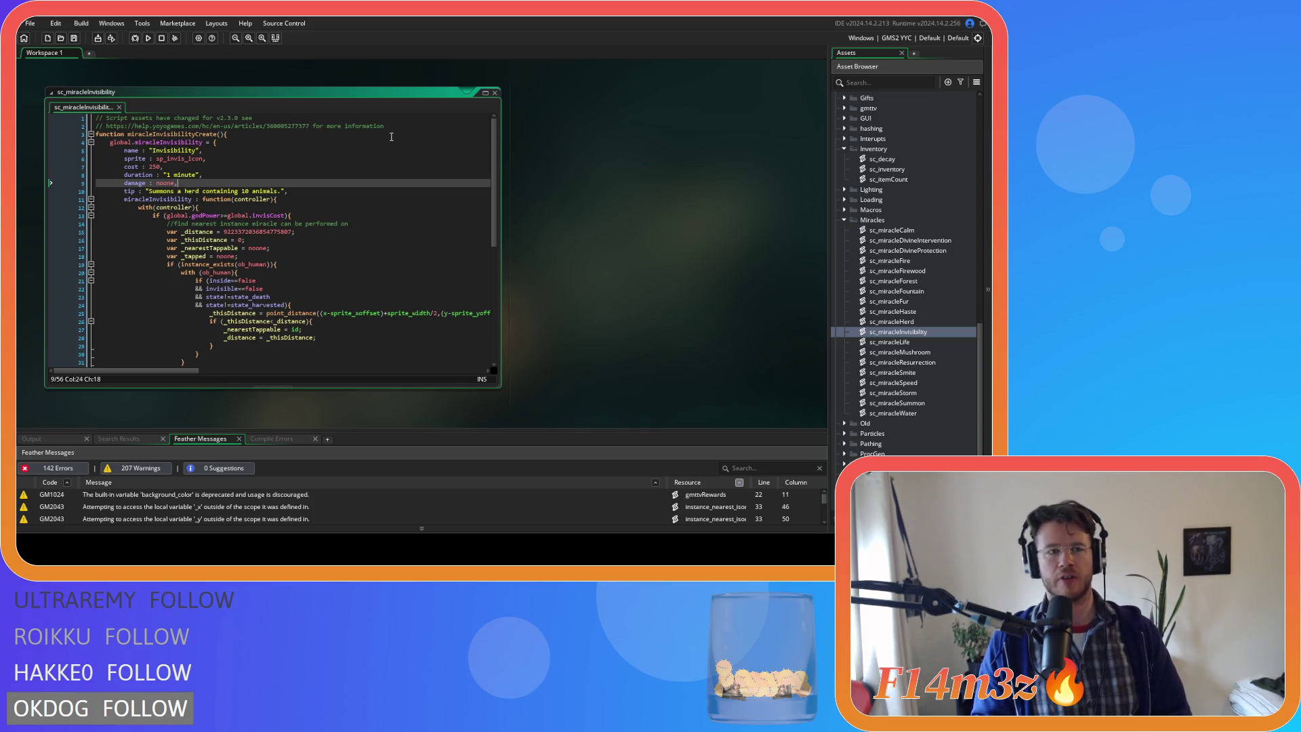
{"action": "left_click", "coordinate": [150, 166]}
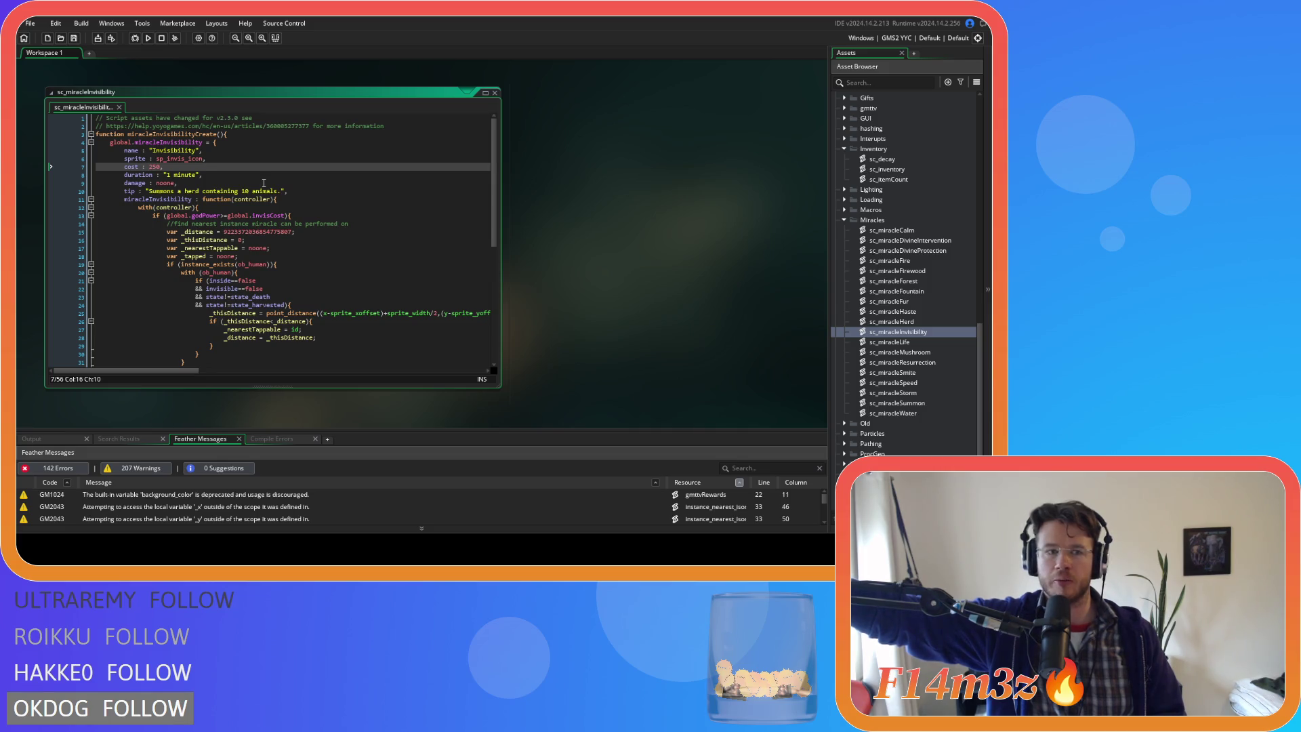
{"action": "type", "text": "\""}
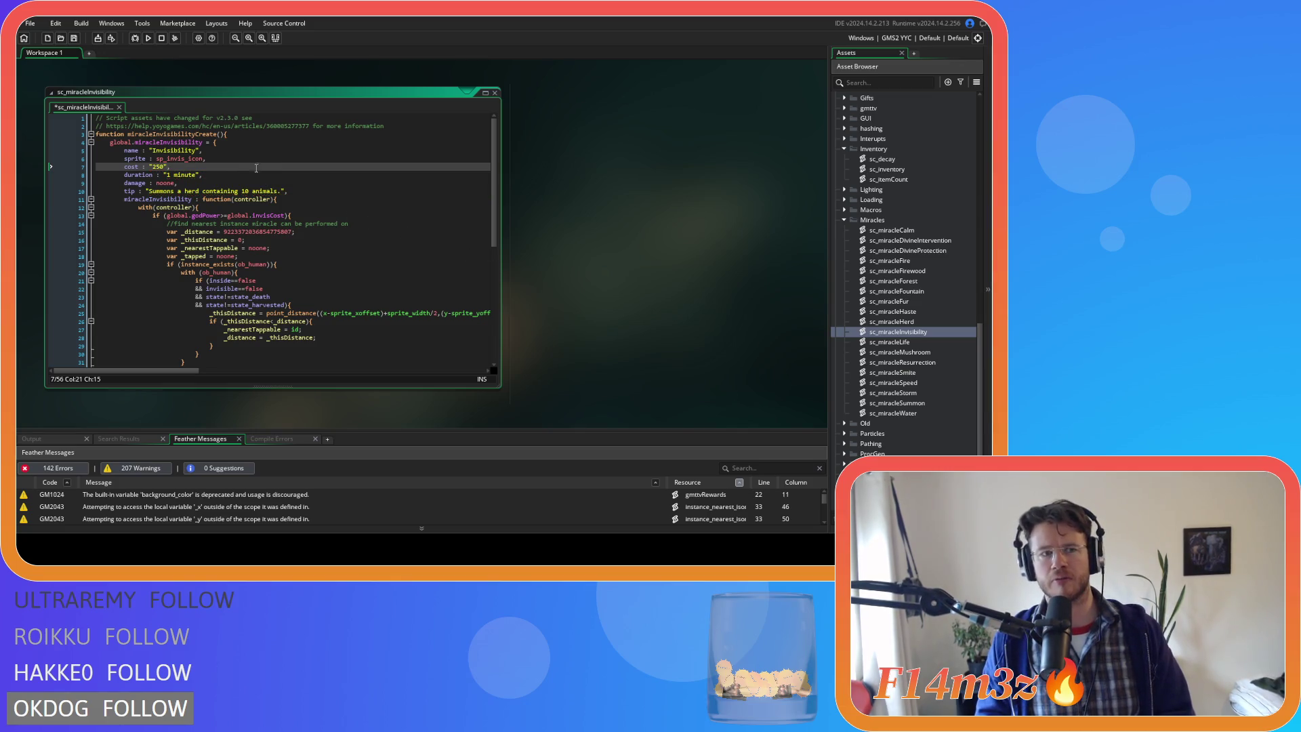
{"action": "key", "text": "ctrl+z"}
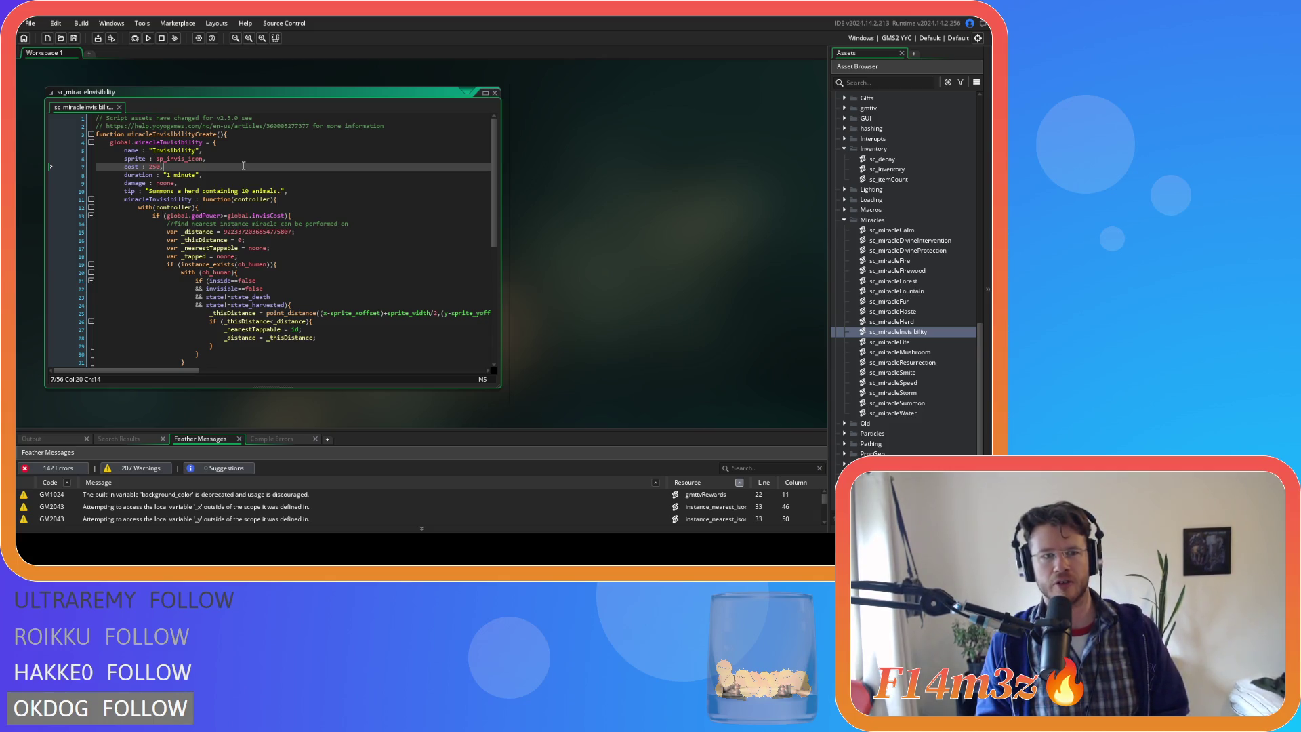
- Replace both global.invisCost references in the god-power check and deduction with cost, and save
{"action": "left_click_drag", "start_coordinate": [286, 215], "coordinate": [228, 216]}
{"action": "type", "text": "cost"}
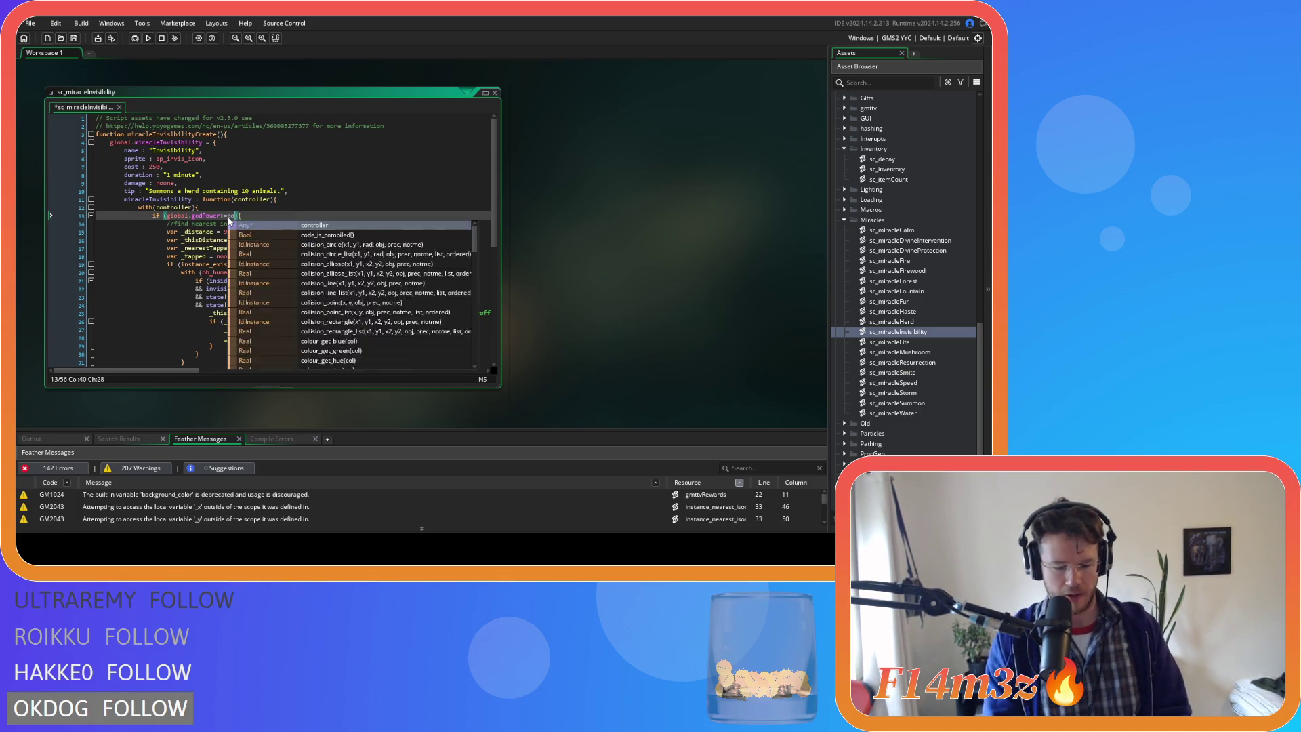
{"action": "scroll", "coordinate": [277, 216], "scroll_direction": "down", "scroll_amount": 4}
{"action": "scroll", "coordinate": [277, 217], "scroll_direction": "down", "scroll_amount": 4}
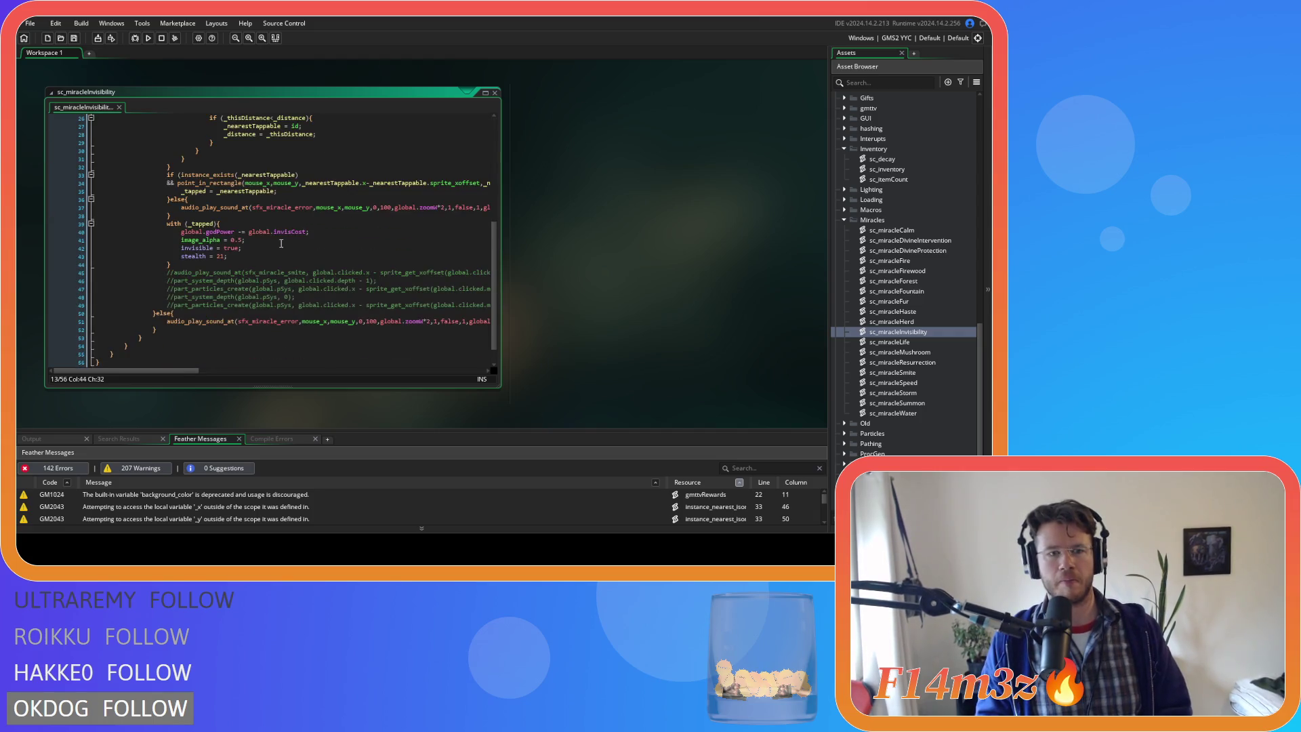
{"action": "left_click_drag", "start_coordinate": [306, 232], "coordinate": [249, 232]}
{"action": "type", "text": "co"}
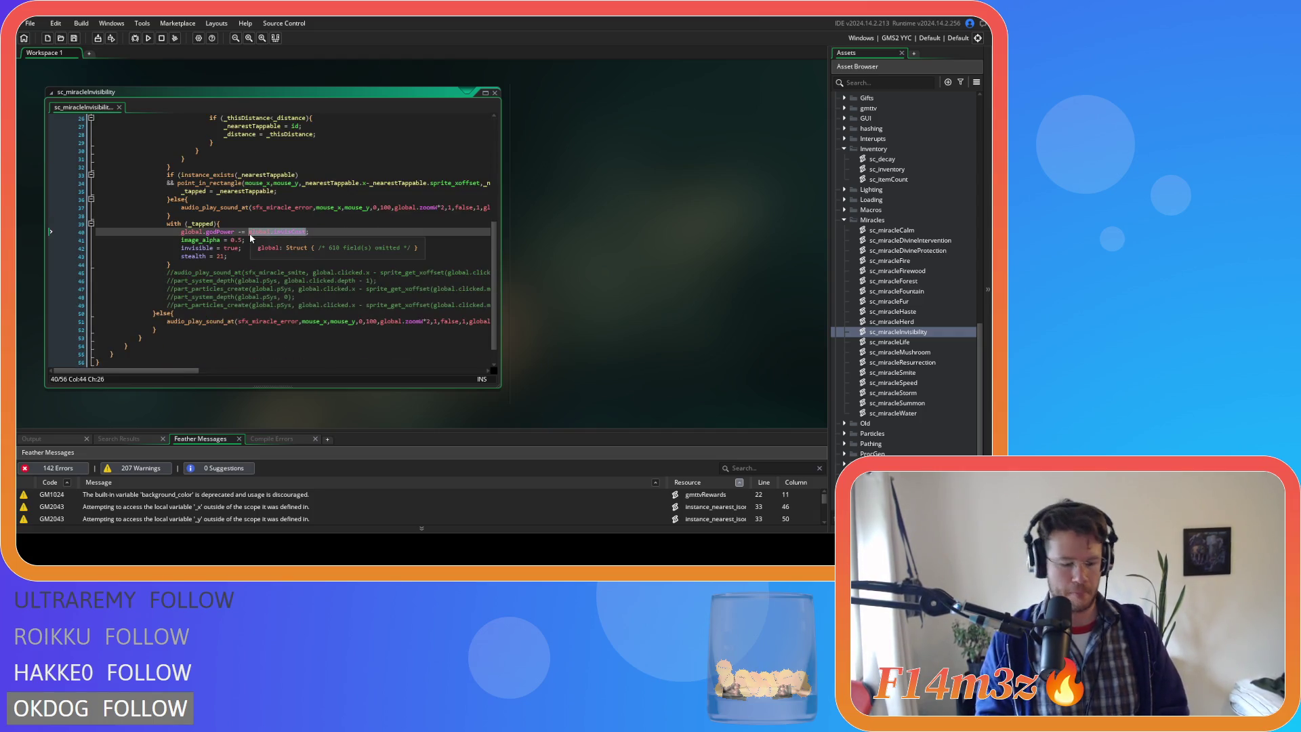
{"action": "key", "text": "Escape"}
{"action": "key", "text": "ctrl+s"}
{"action": "scroll", "coordinate": [306, 203], "scroll_direction": "up", "scroll_amount": 8}
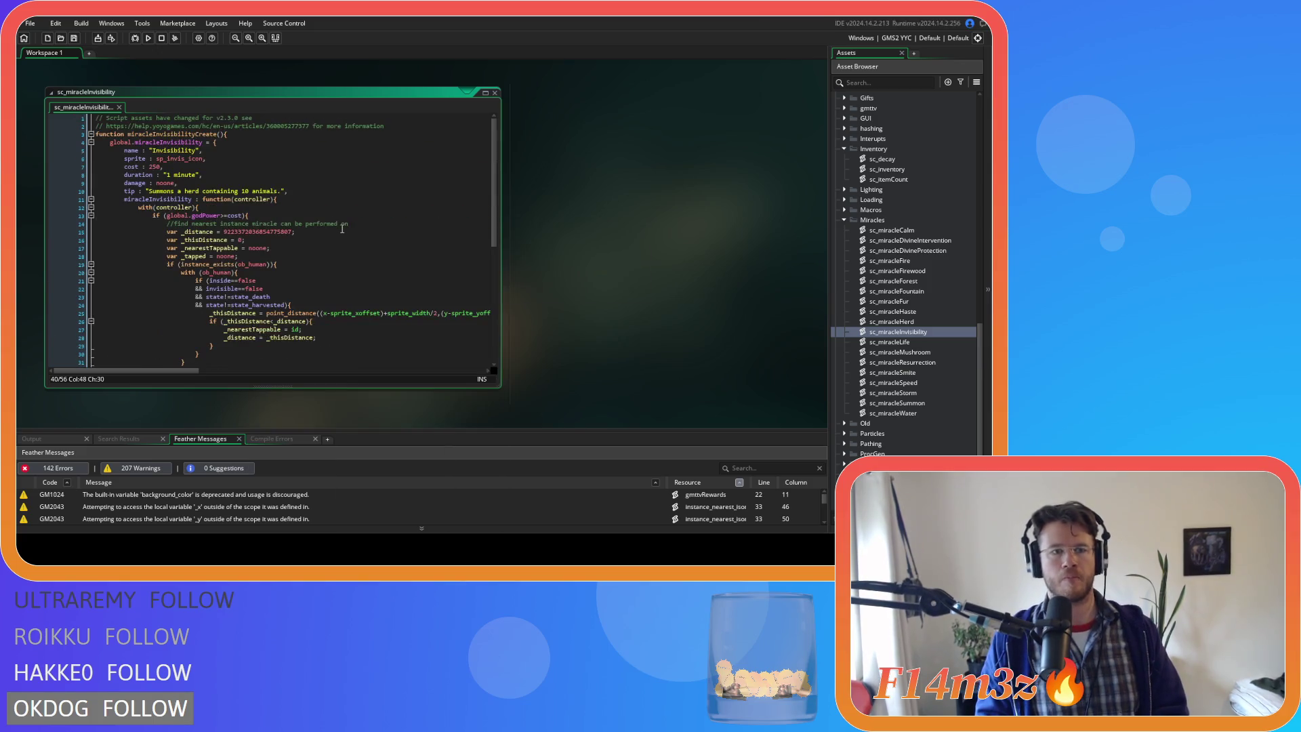
{"action": "left_click", "coordinate": [306, 182]}
{"action": "left_click", "coordinate": [305, 169]}
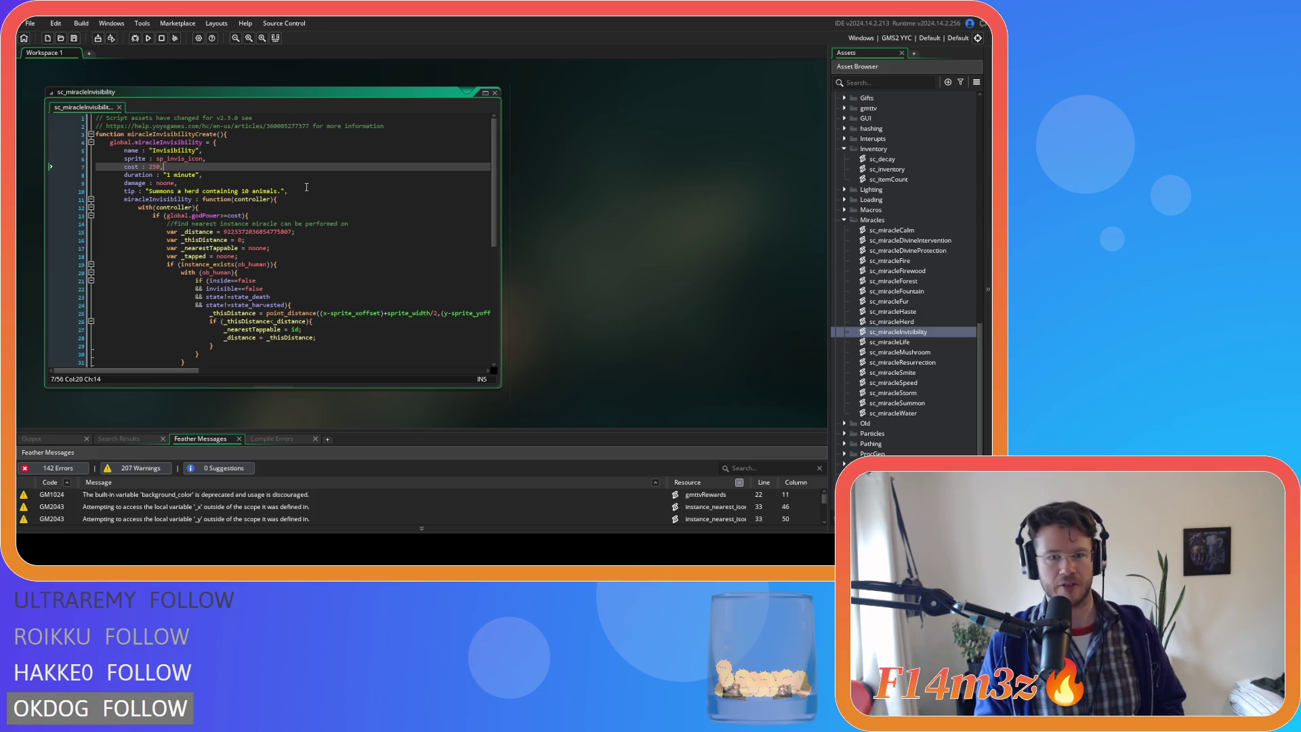
{"action": "left_click", "coordinate": [287, 175]}
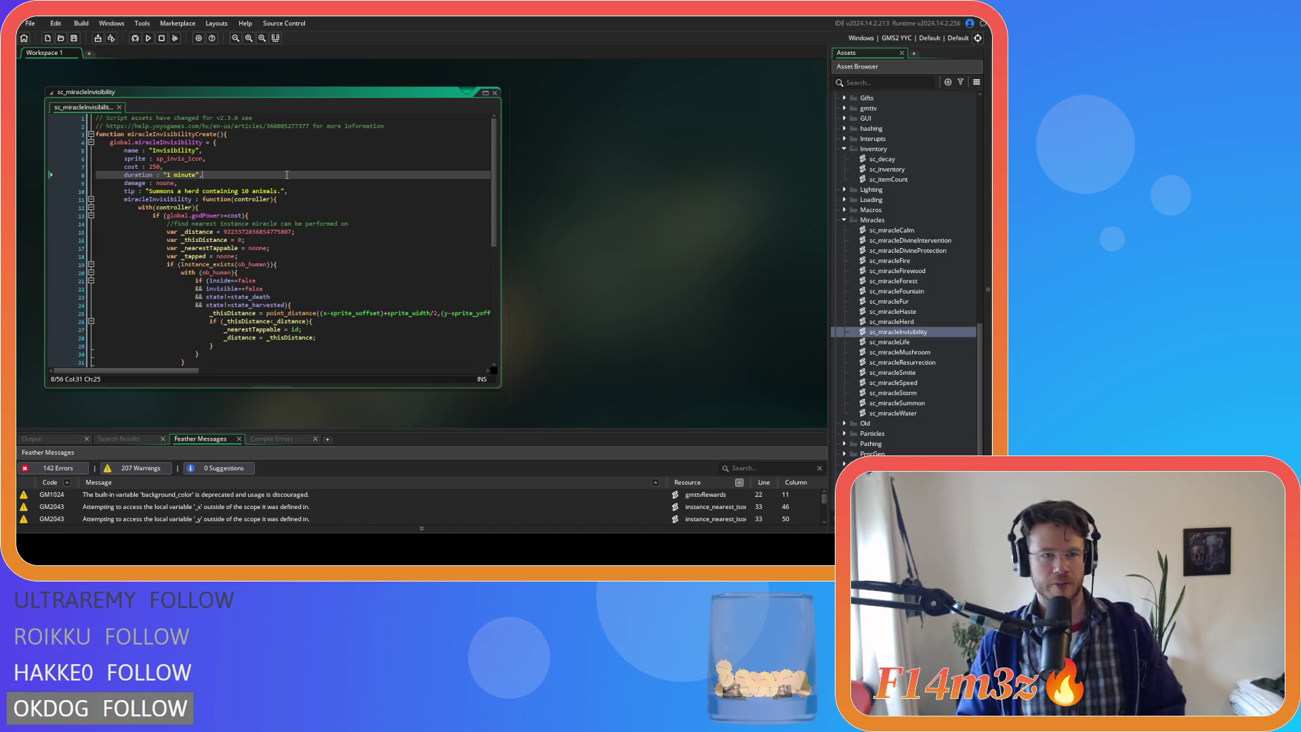
{"action": "left_click", "coordinate": [230, 142]}
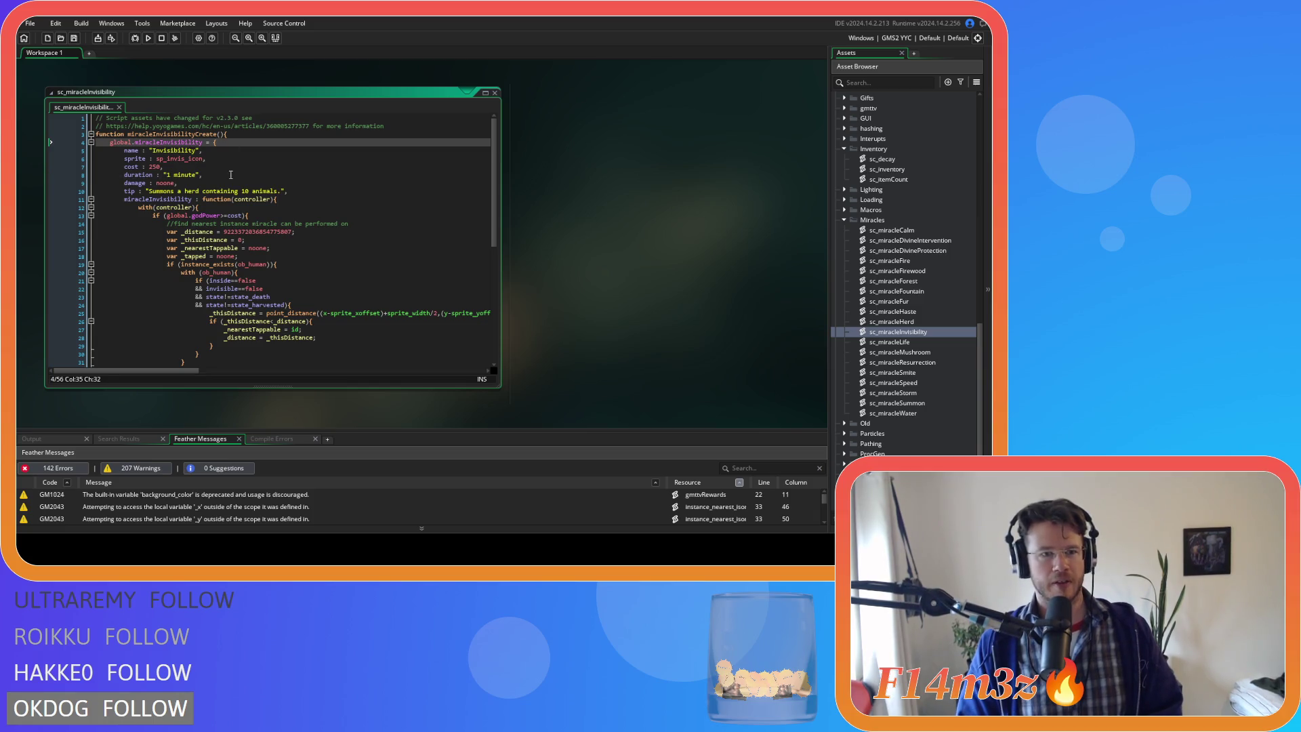
{"action": "left_click", "coordinate": [230, 175]}
{"action": "key", "text": "Down"}
{"action": "key", "text": "Down"}
{"action": "key", "text": "Down"}
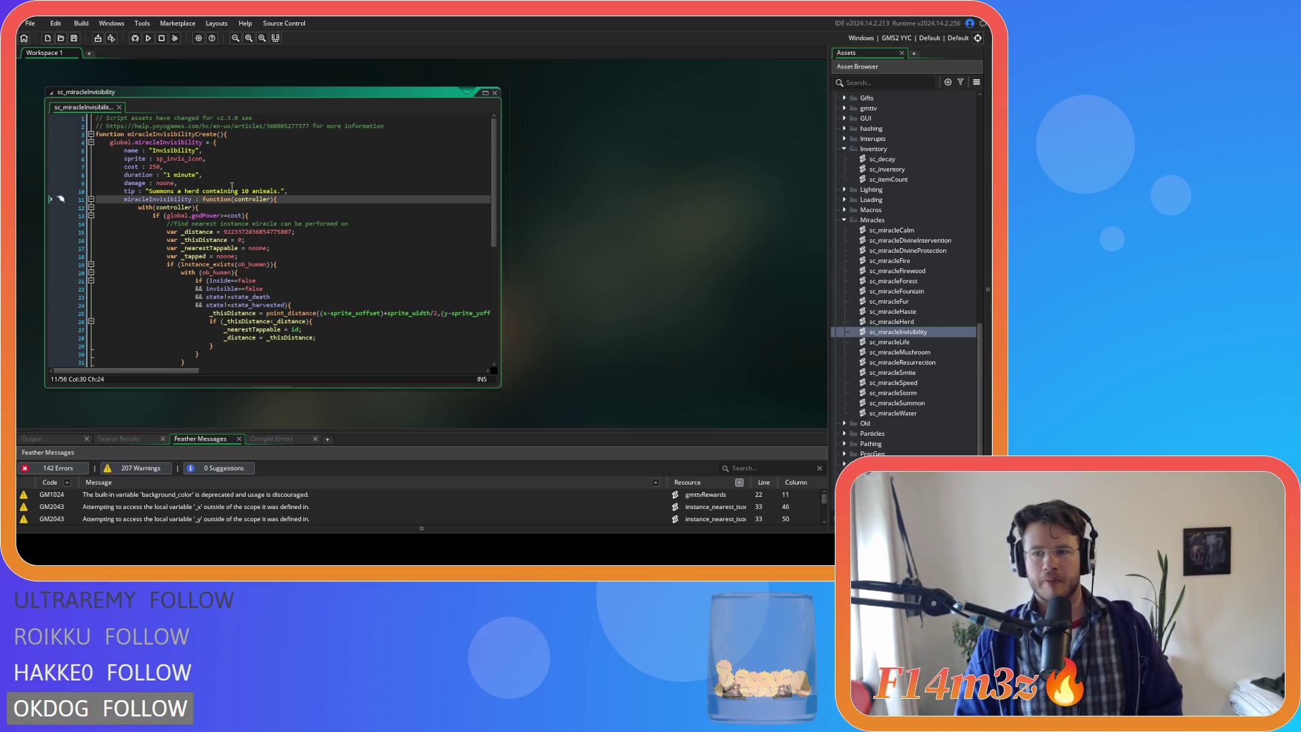
{"action": "left_click", "coordinate": [235, 177]}
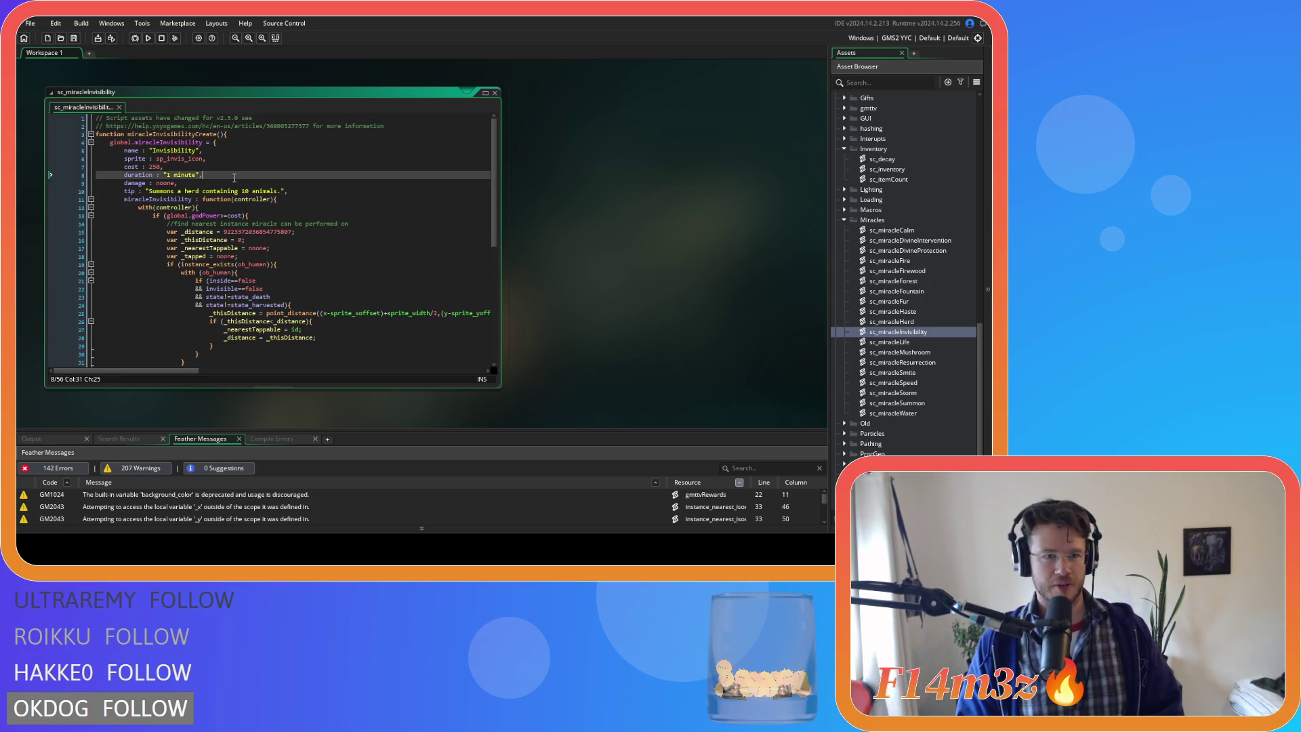
{"action": "left_click", "coordinate": [181, 167]}
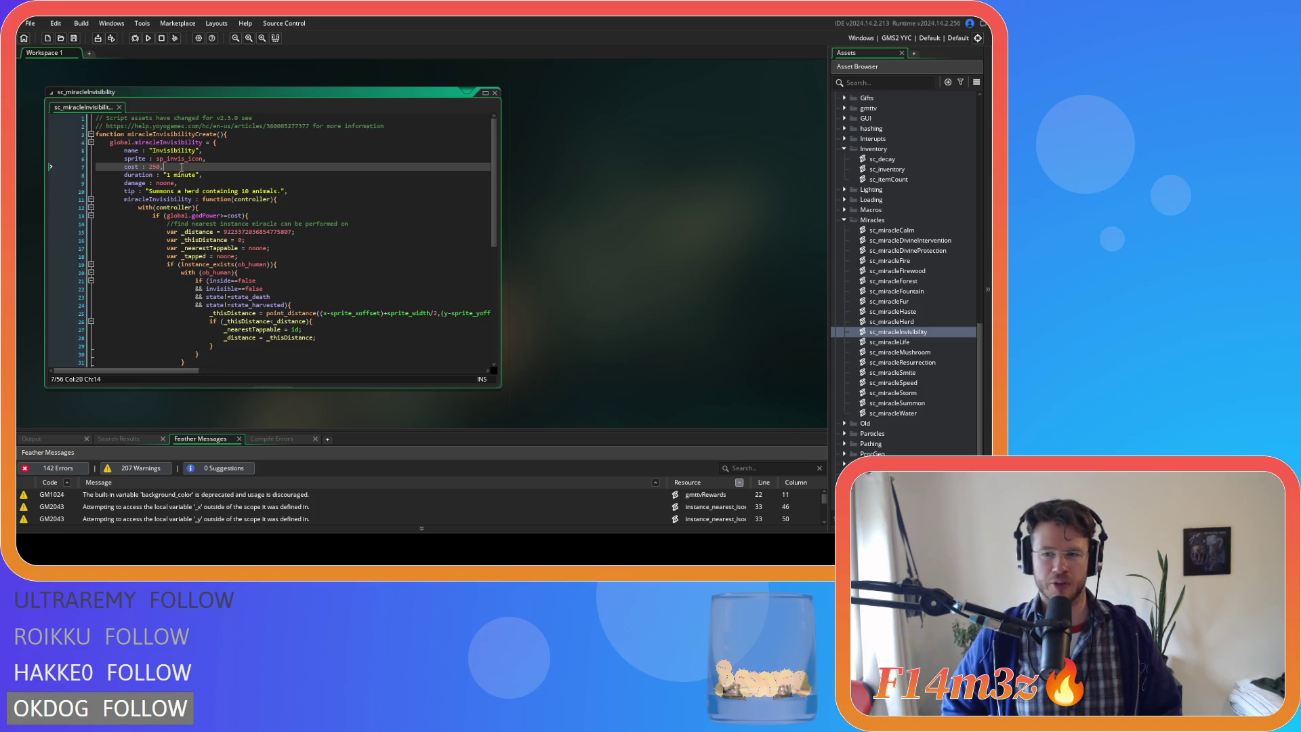
{"action": "left_click", "coordinate": [231, 184]}
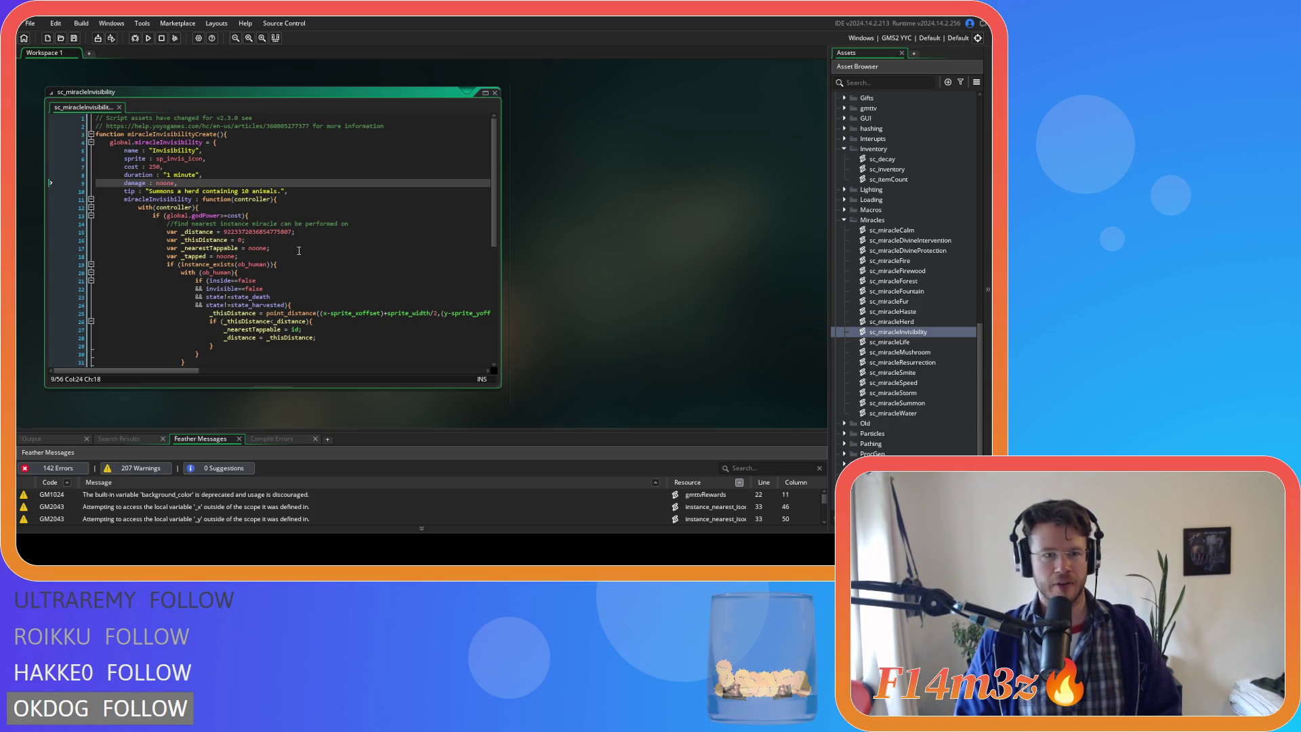
{"action": "left_click", "coordinate": [332, 191]}
{"action": "left_click", "coordinate": [379, 208]}
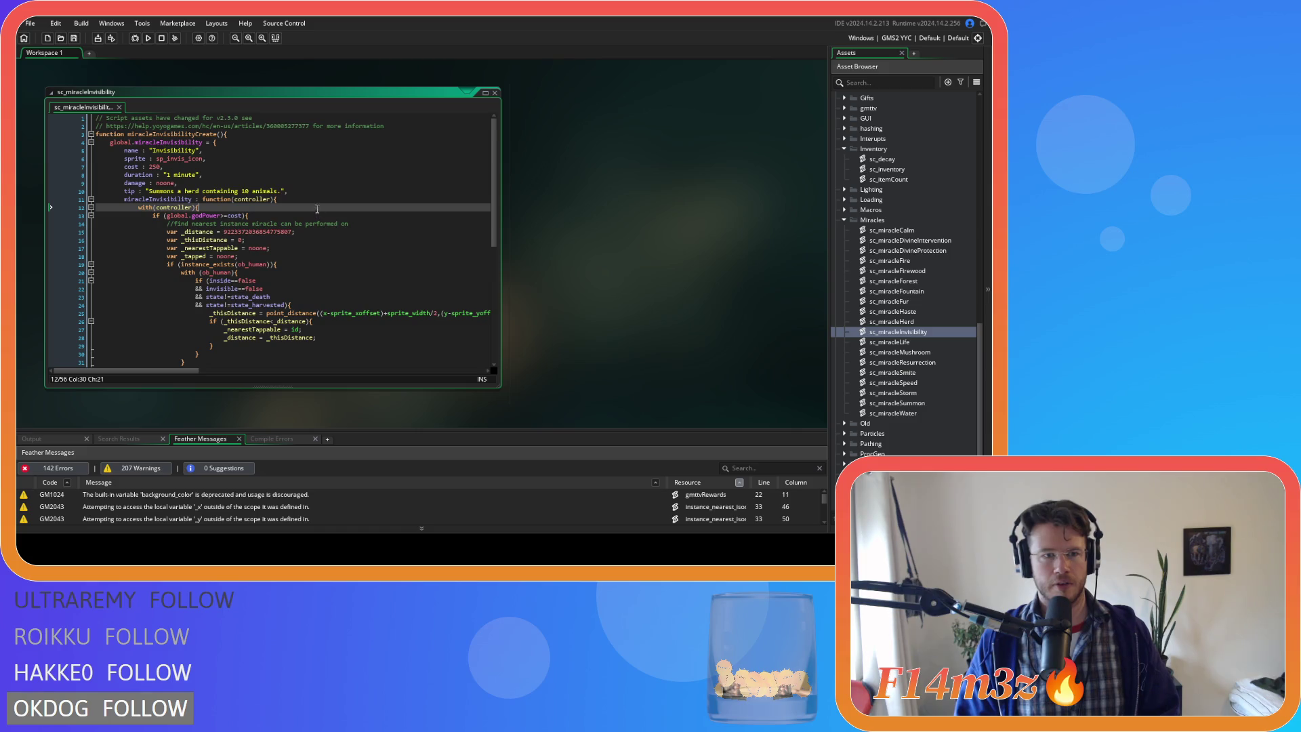
{"action": "left_click", "coordinate": [281, 191]}
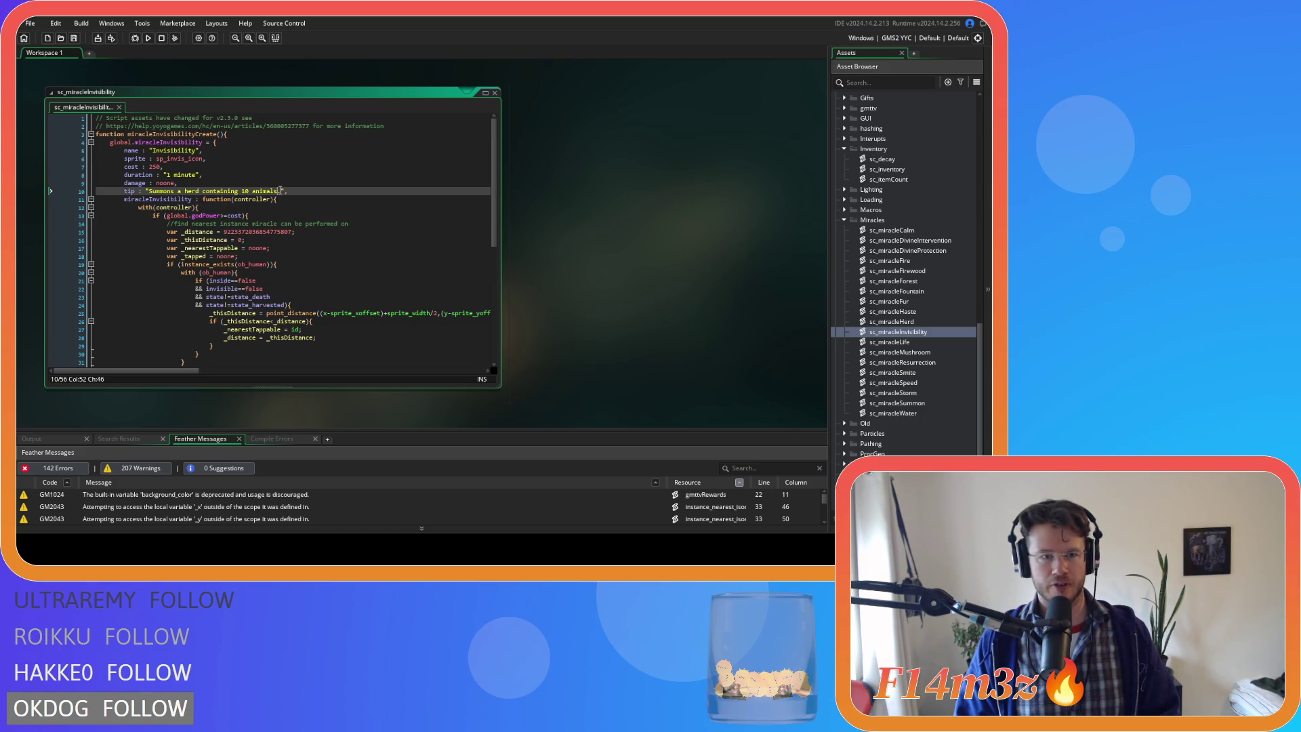
- Replace the Herd tip with "Turns the target Follower invisible until they attack" and save
{"action": "left_click_drag", "start_coordinate": [281, 191], "coordinate": [148, 192]}
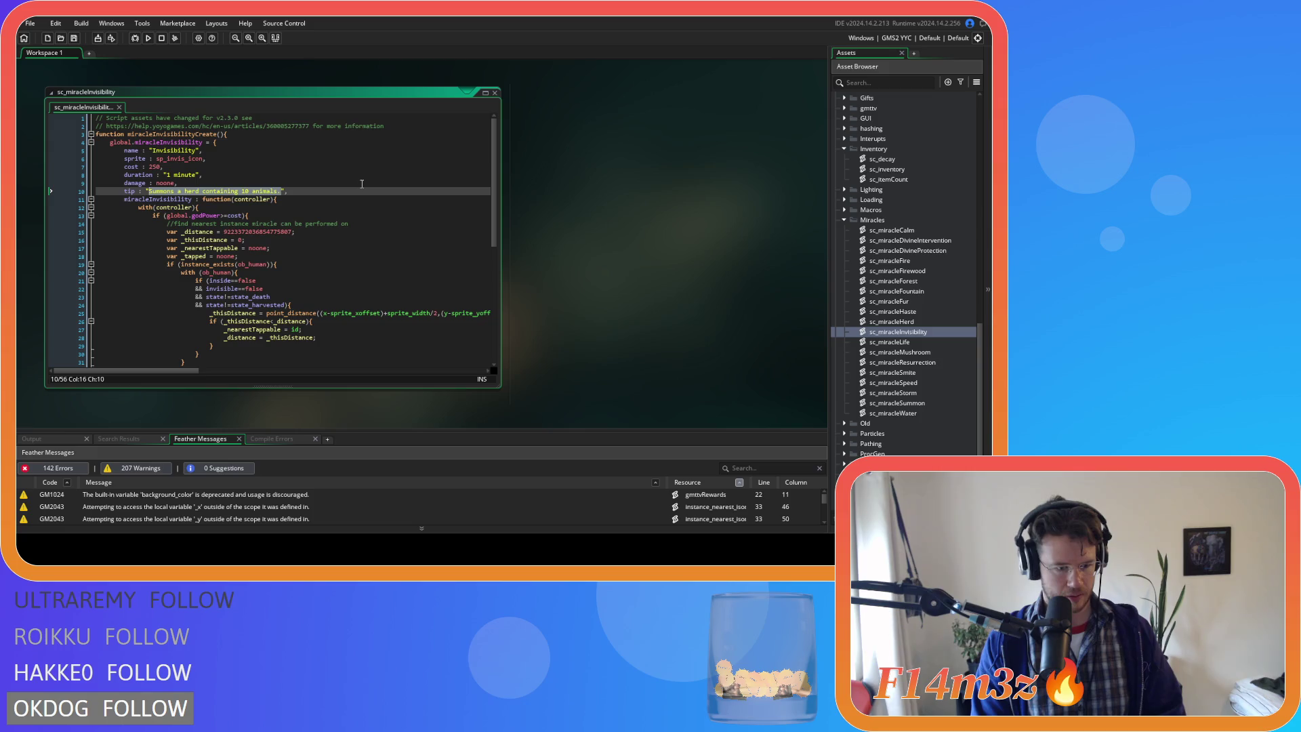
{"action": "type", "text": "Turns the "}
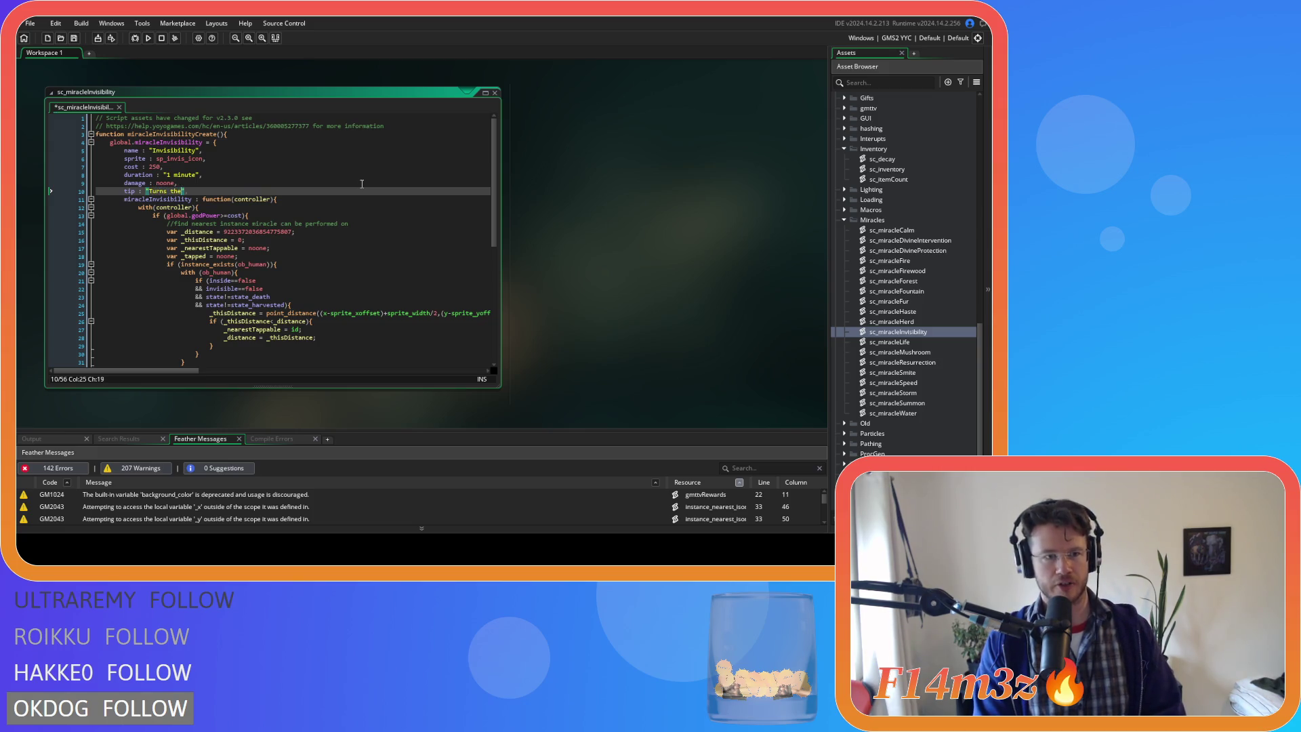
{"action": "type", "text": "target Follow"}
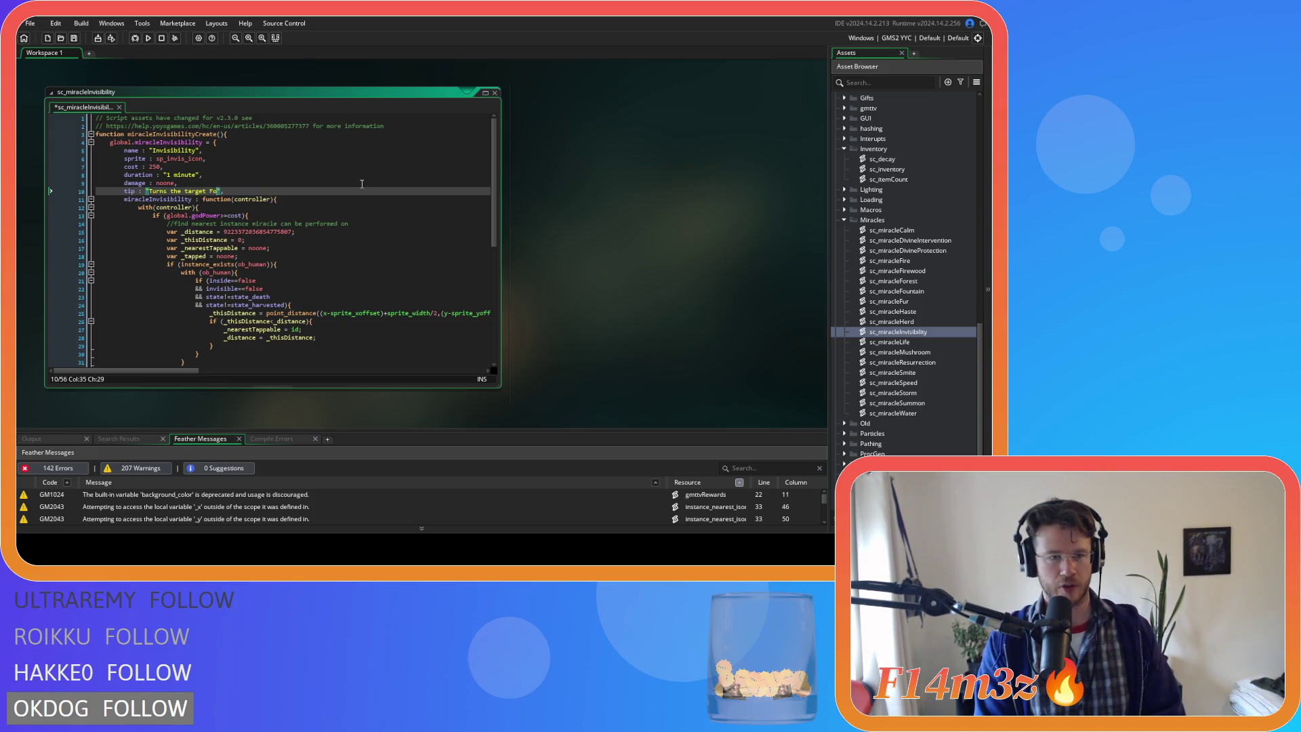
{"action": "type", "text": "er invisi"}
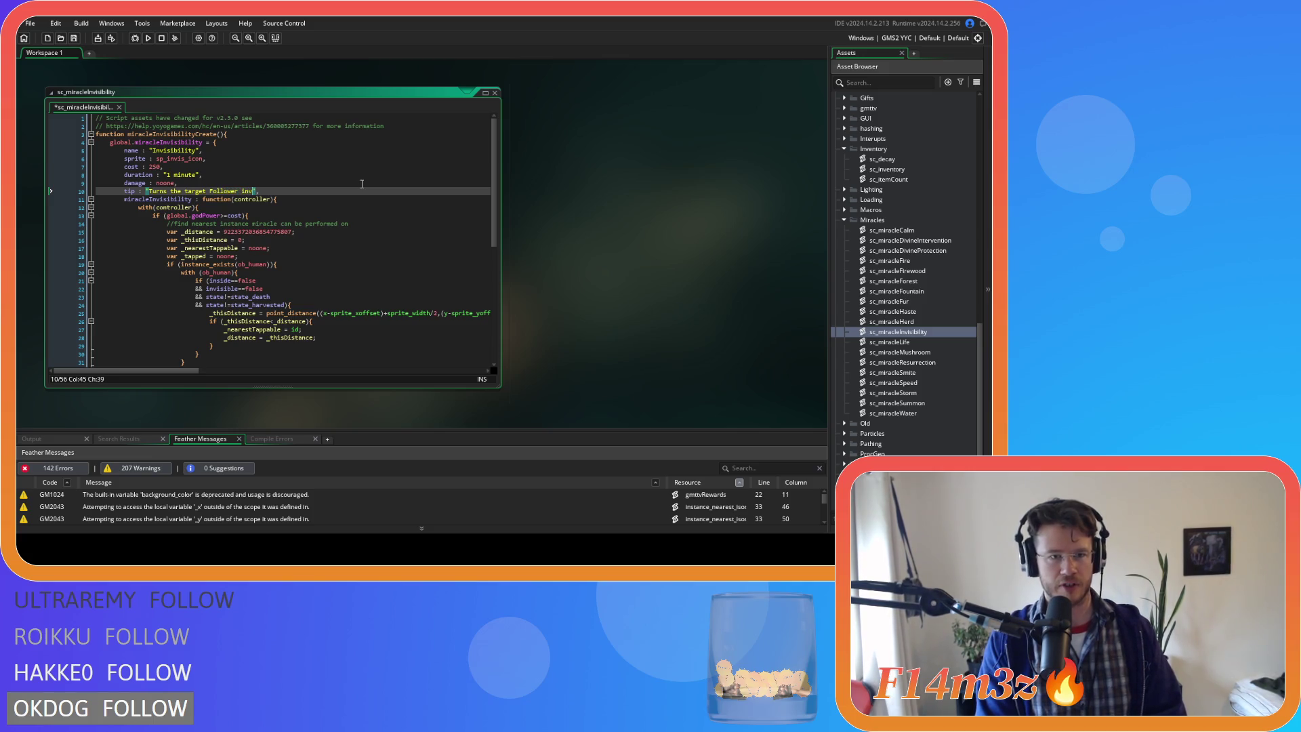
{"action": "type", "text": "ble"}
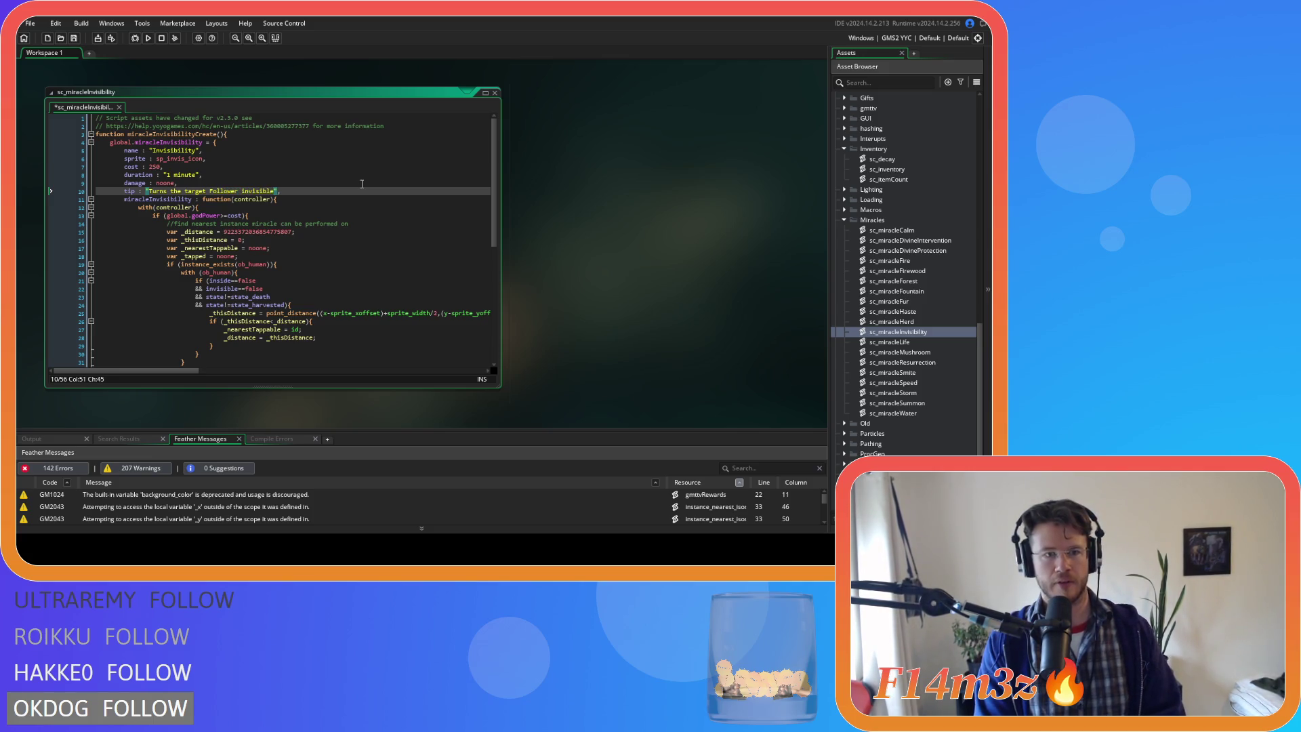
{"action": "type", "text": " until they att"}
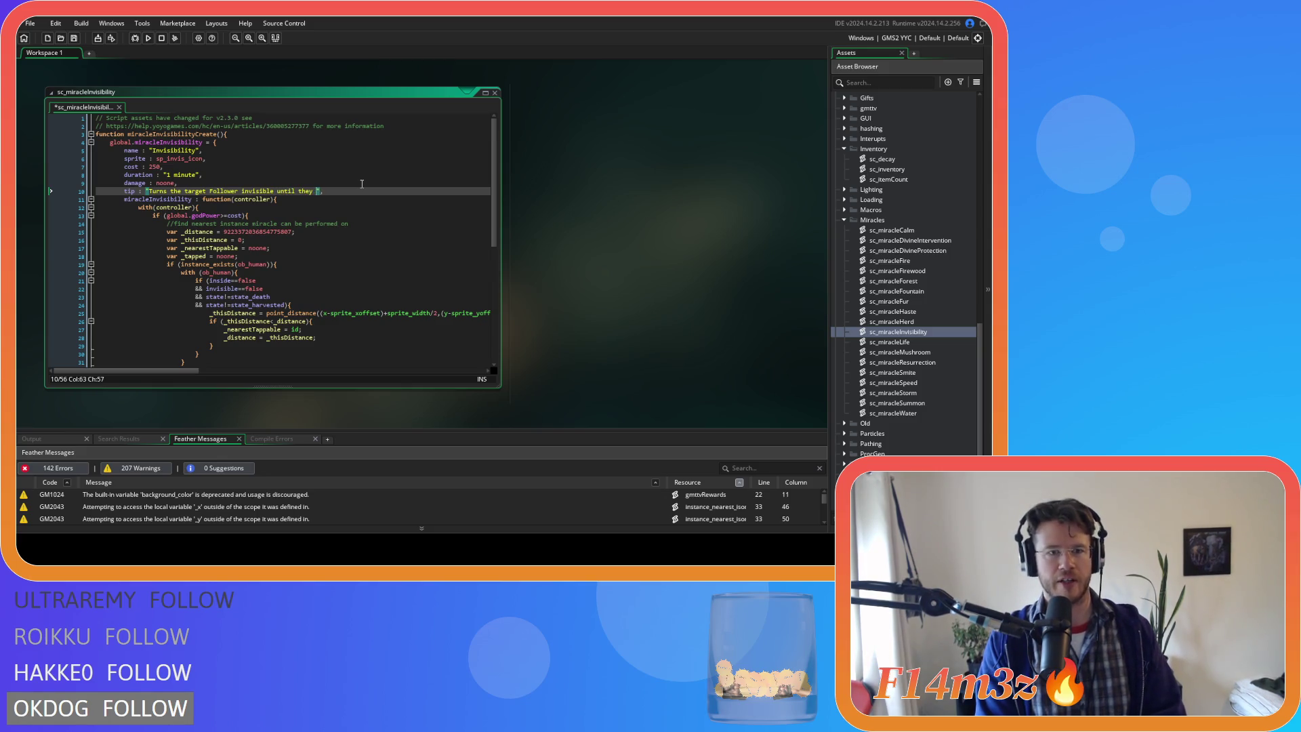
{"action": "type", "text": "ack."}
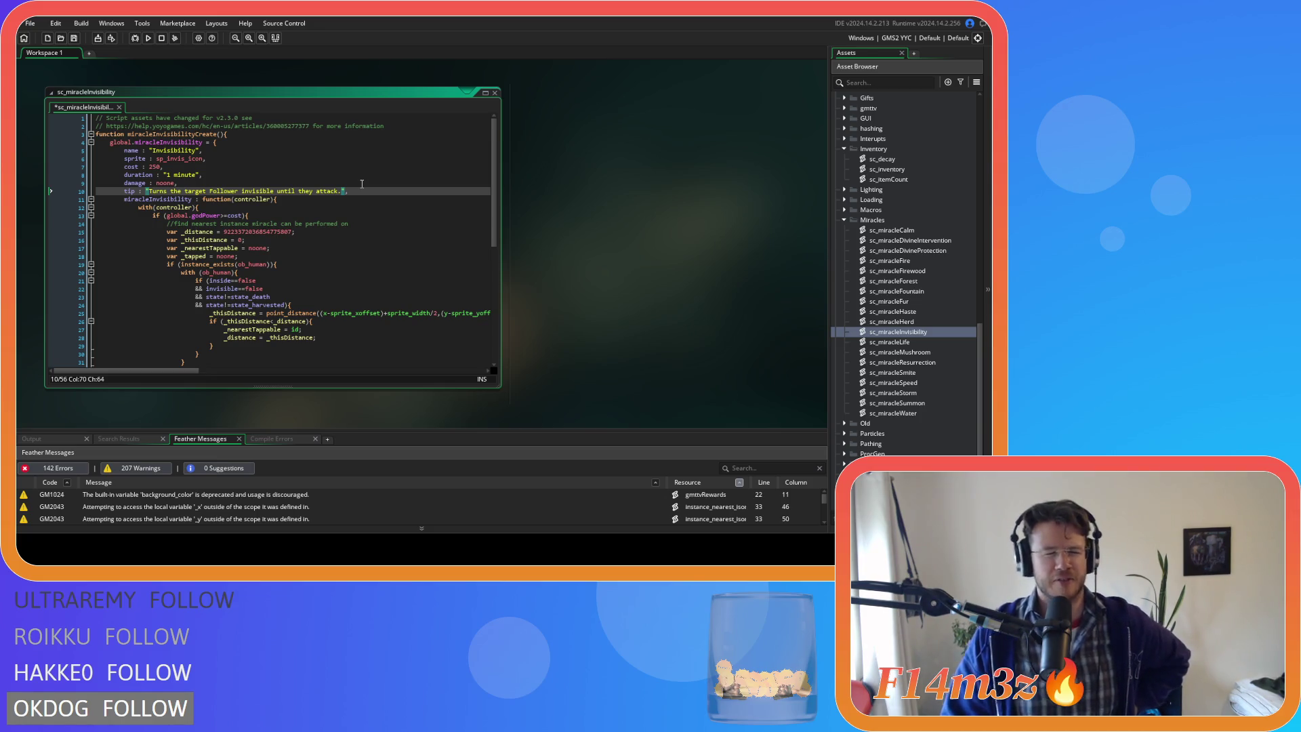
{"action": "key", "text": "Down"}
{"action": "key", "text": "Down"}
{"action": "key", "text": "ctrl+s"}
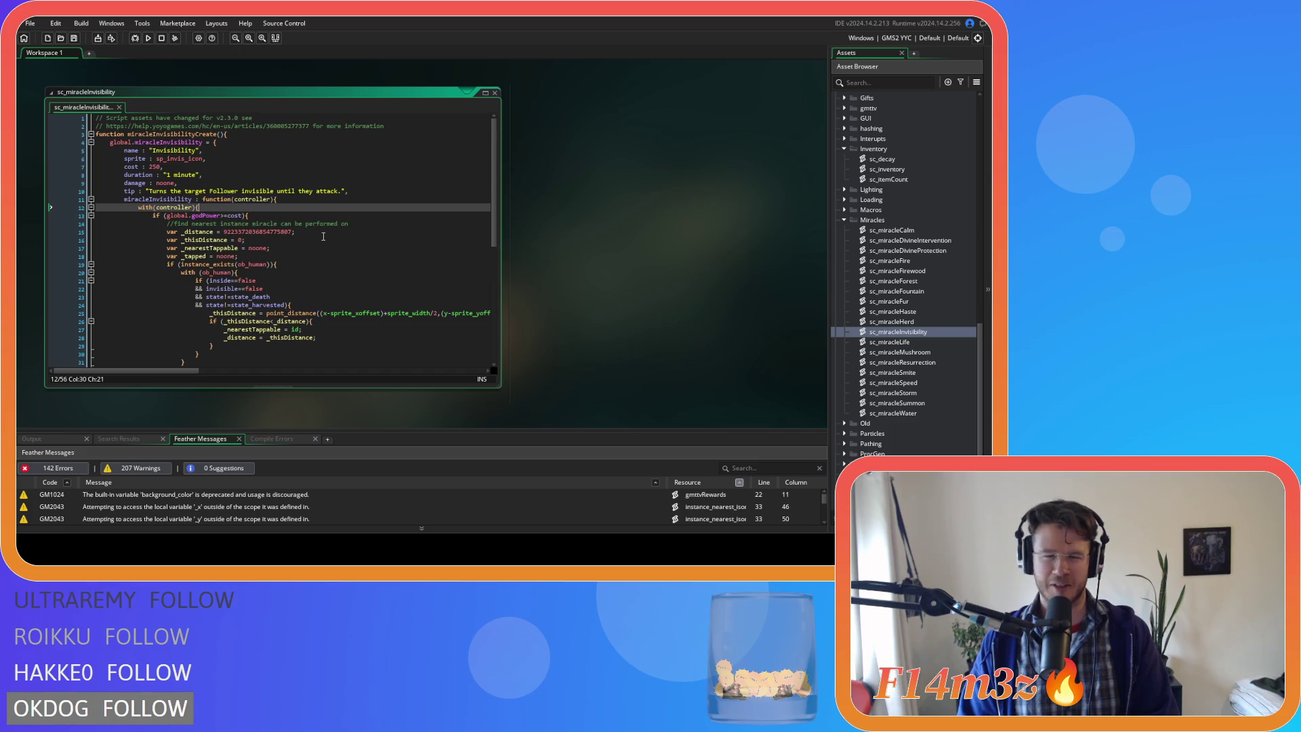
- Select the struct definition on lines 3–10, then close the Invisibility editor
{"action": "left_click", "coordinate": [350, 200]}
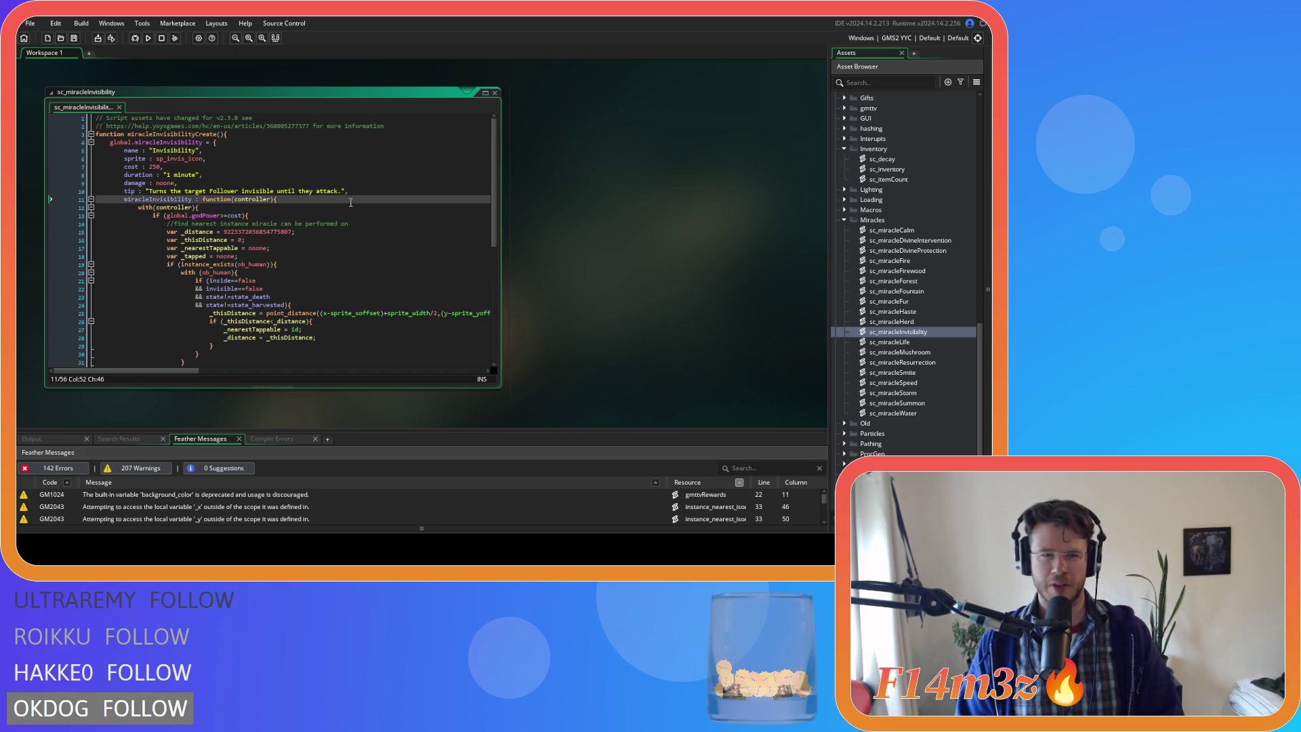
{"action": "left_click", "coordinate": [387, 190]}
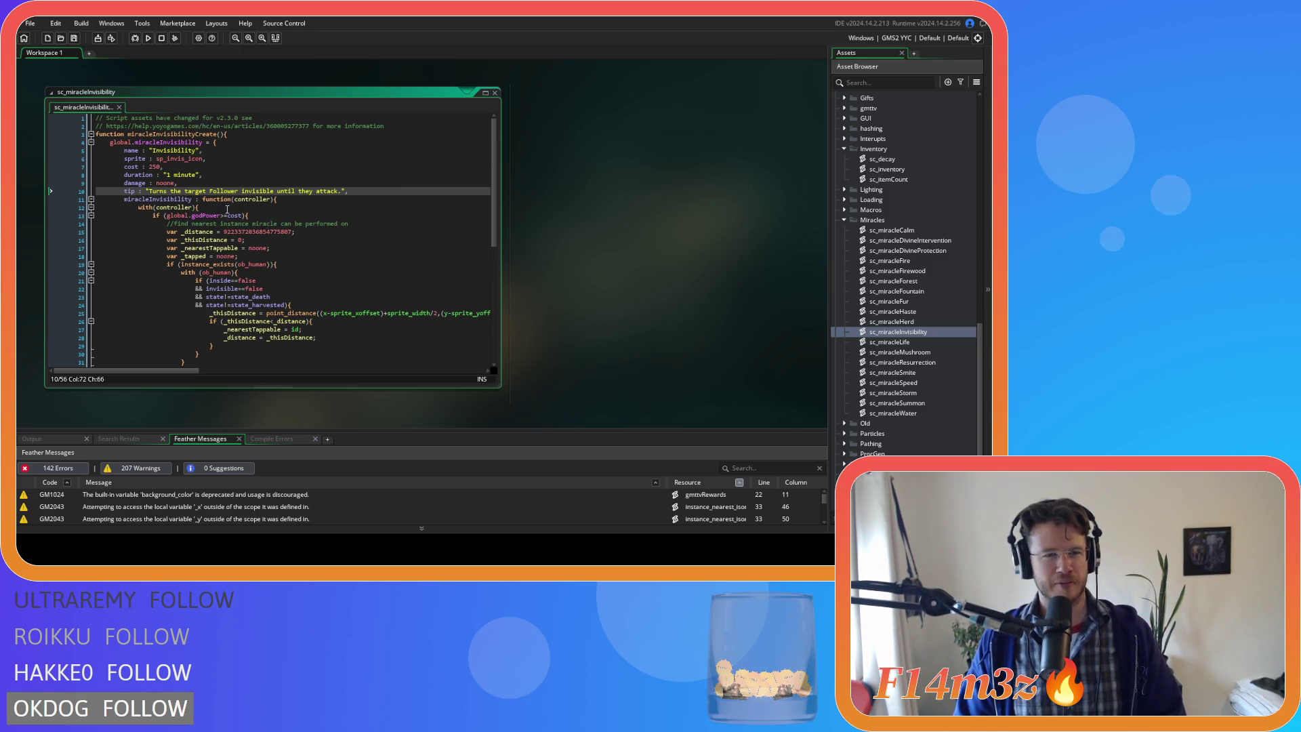
{"action": "mouse_move", "coordinate": [349, 191]}
{"action": "left_mouse_down"}
{"action": "mouse_move", "coordinate": [67, 127]}
{"action": "mouse_move", "coordinate": [69, 140]}
{"action": "left_mouse_up"}
{"action": "left_click", "coordinate": [332, 176]}
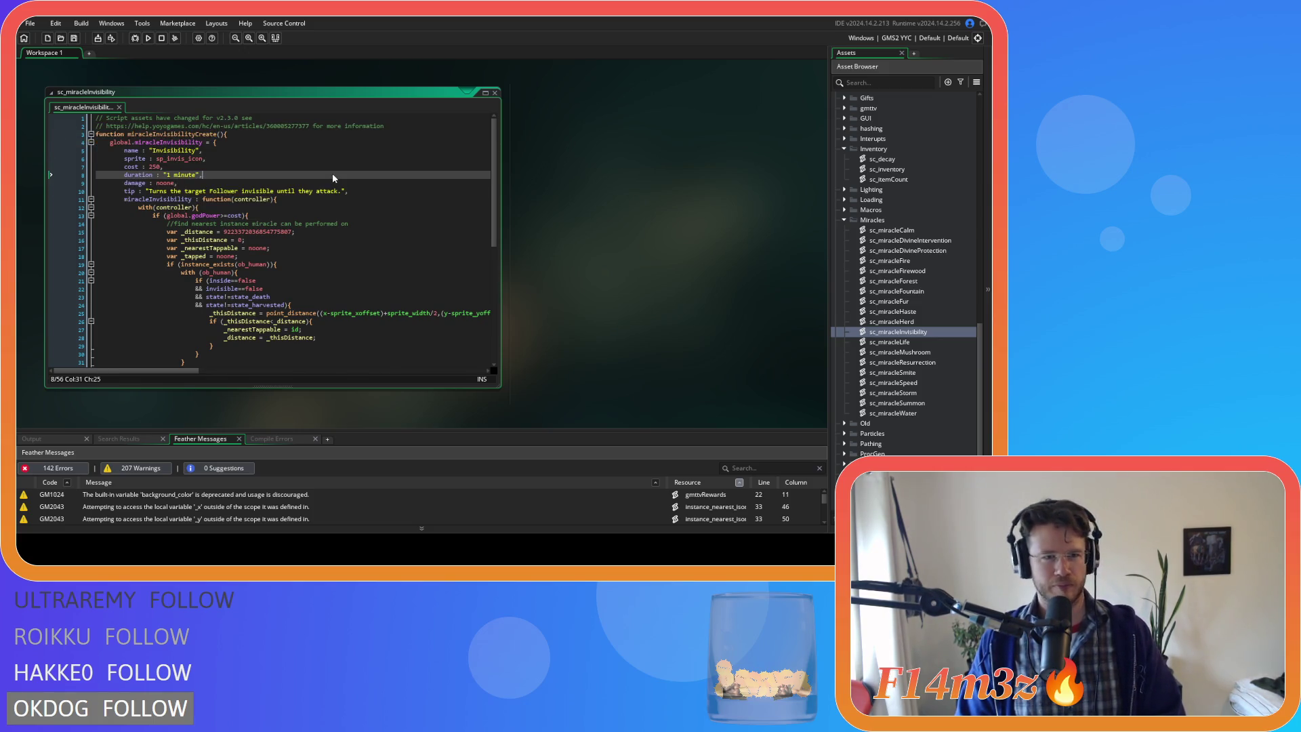
{"action": "left_click", "coordinate": [495, 92]}
- Paste the struct block at the top of sc_miracleLife and add a closing brace at the end
{"action": "double_click", "coordinate": [881, 342]}
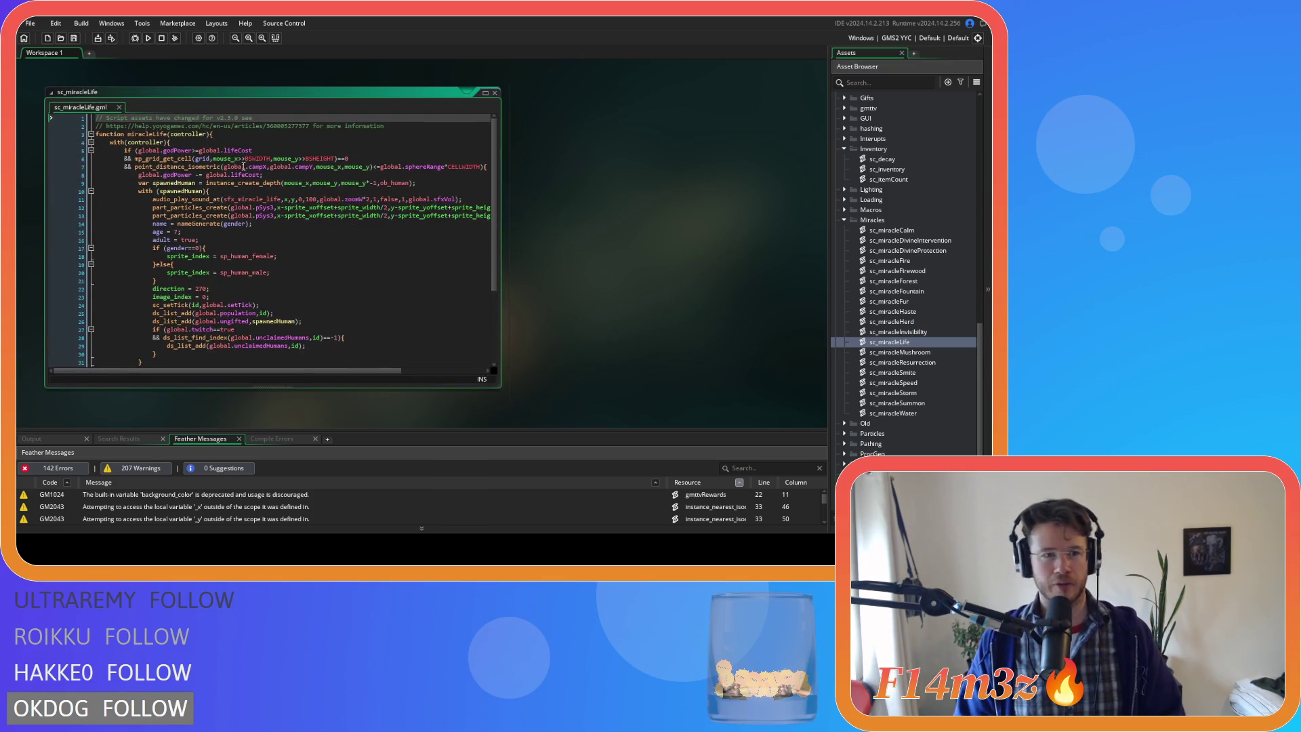
{"action": "left_click", "coordinate": [387, 126]}
{"action": "key", "text": "ctrl+v"}
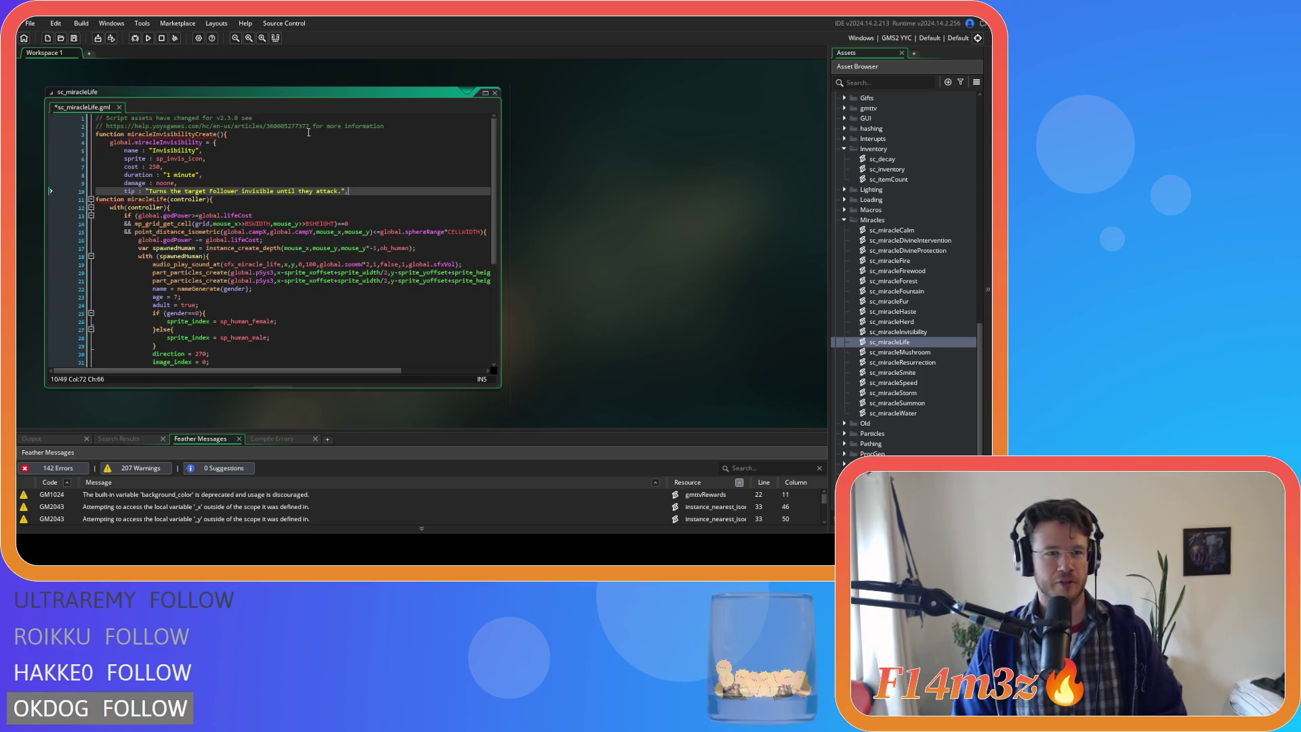
{"action": "mouse_move", "coordinate": [95, 199]}
{"action": "left_mouse_down"}
{"action": "mouse_move", "coordinate": [204, 271]}
{"action": "mouse_move", "coordinate": [237, 392]}
{"action": "mouse_move", "coordinate": [223, 374]}
{"action": "left_mouse_up"}
{"action": "left_click", "coordinate": [195, 355]}
{"action": "key", "text": "Return"}
{"action": "type", "text": "}"}
{"action": "key", "text": "Return"}
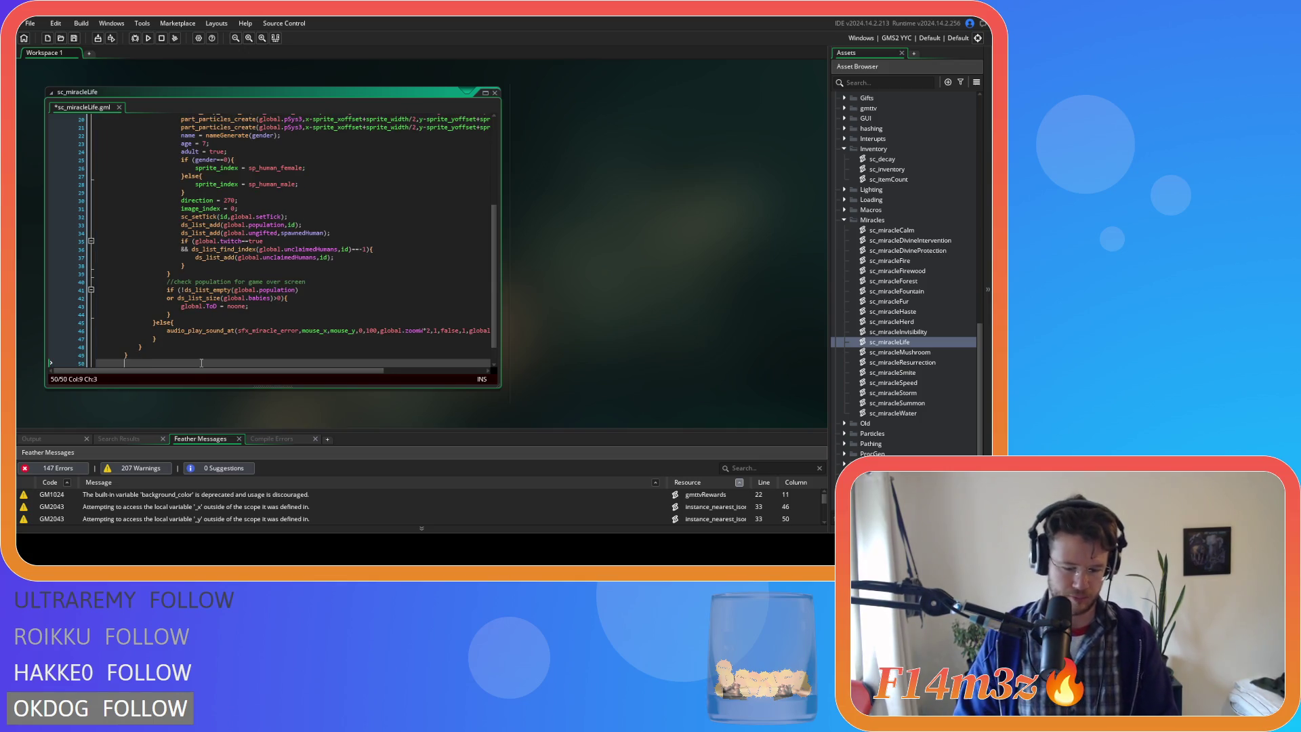
- Rename miracleInvisibilityCreate to miracleLifeCreate and the global struct to miracleLife
{"action": "scroll", "coordinate": [202, 363], "scroll_direction": "up", "scroll_amount": 7}
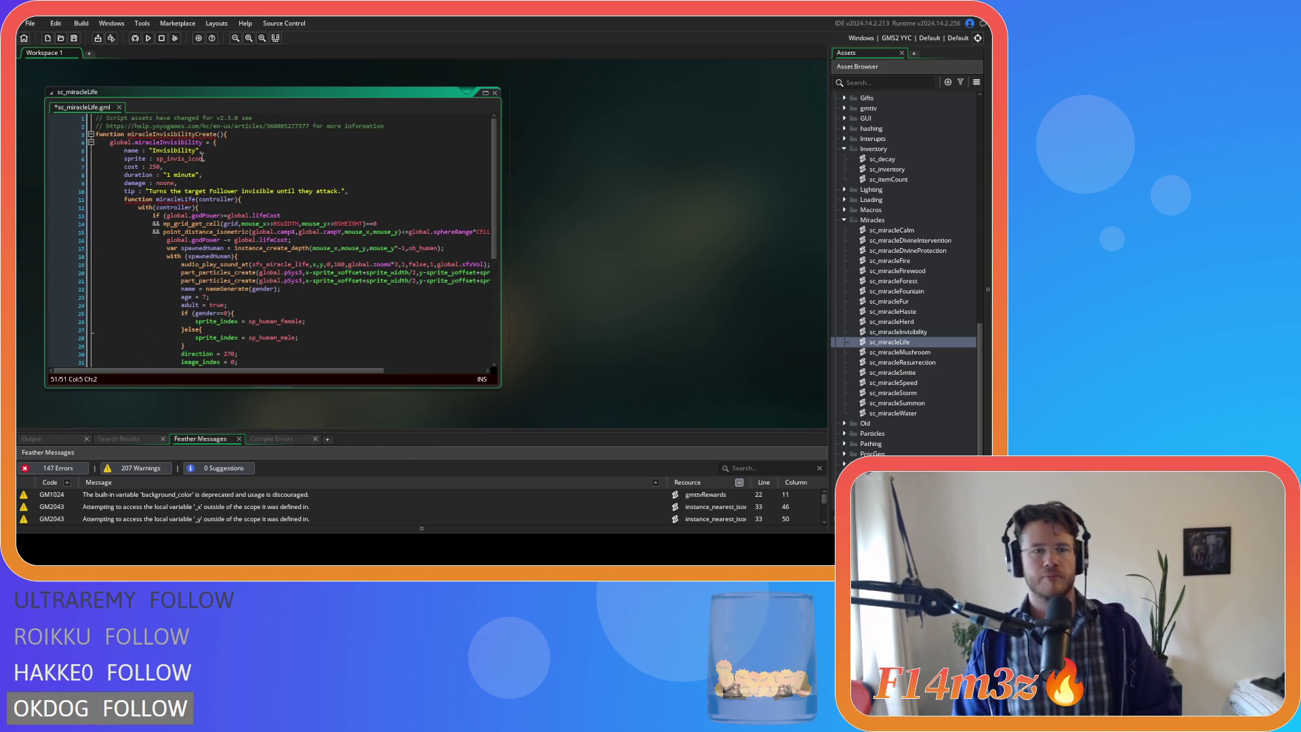
{"action": "left_click_drag", "start_coordinate": [153, 133], "coordinate": [197, 134]}
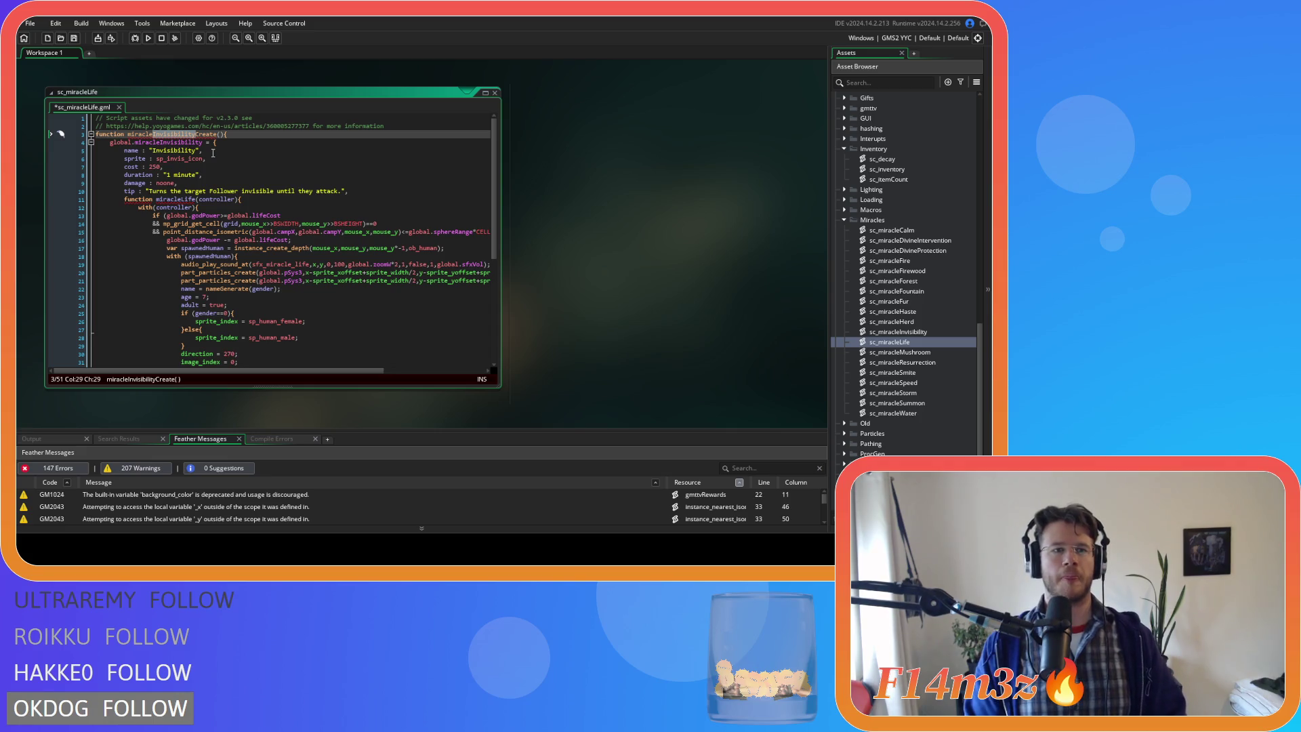
{"action": "type", "text": "Life"}
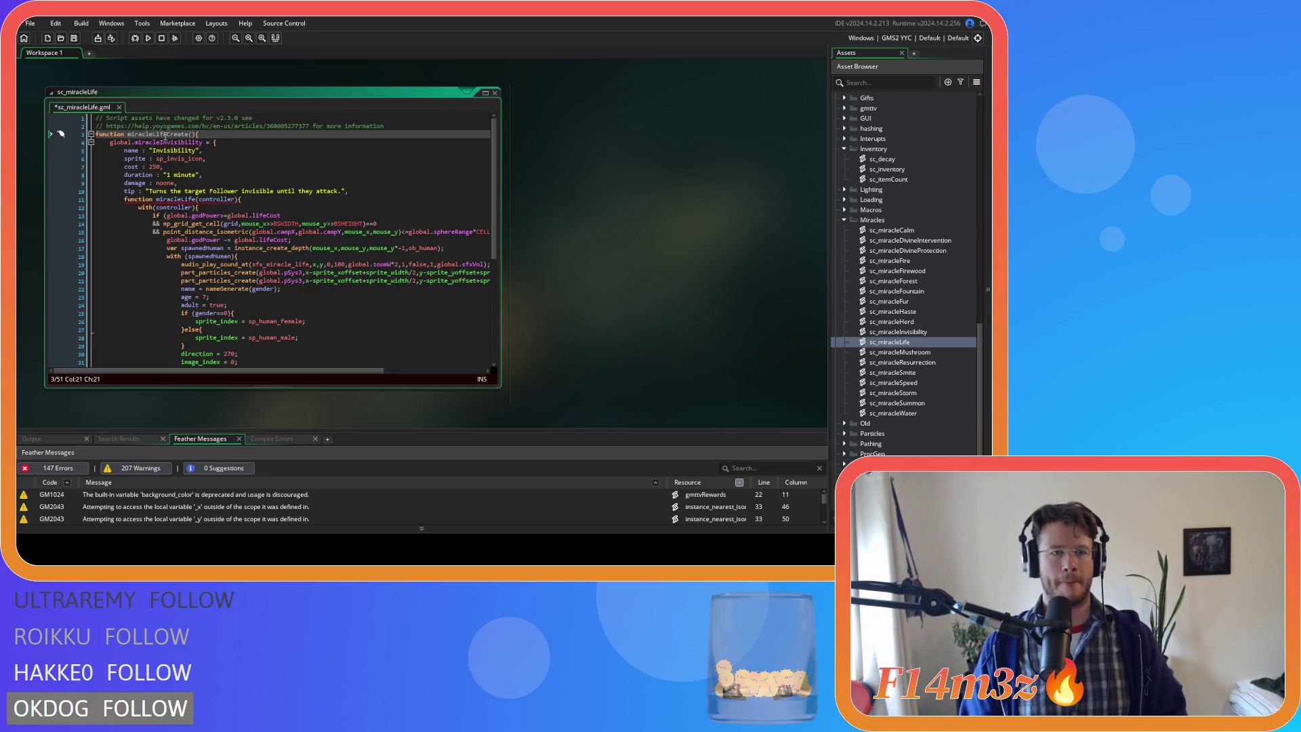
{"action": "left_click_drag", "start_coordinate": [160, 142], "coordinate": [202, 145]}
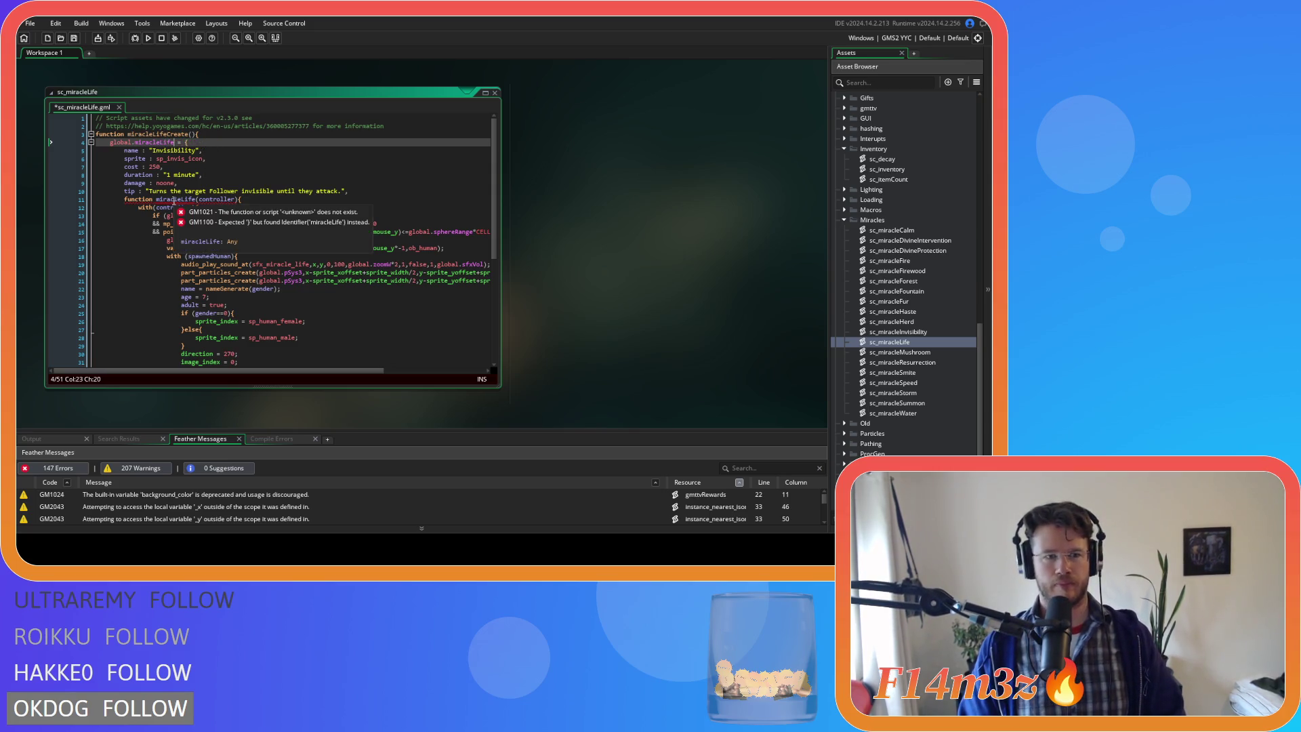
- Change 'function miracleLife' into the member 'miracleLife : function'
{"action": "left_click", "coordinate": [141, 200]}
{"action": "key", "text": "BackSpace"}
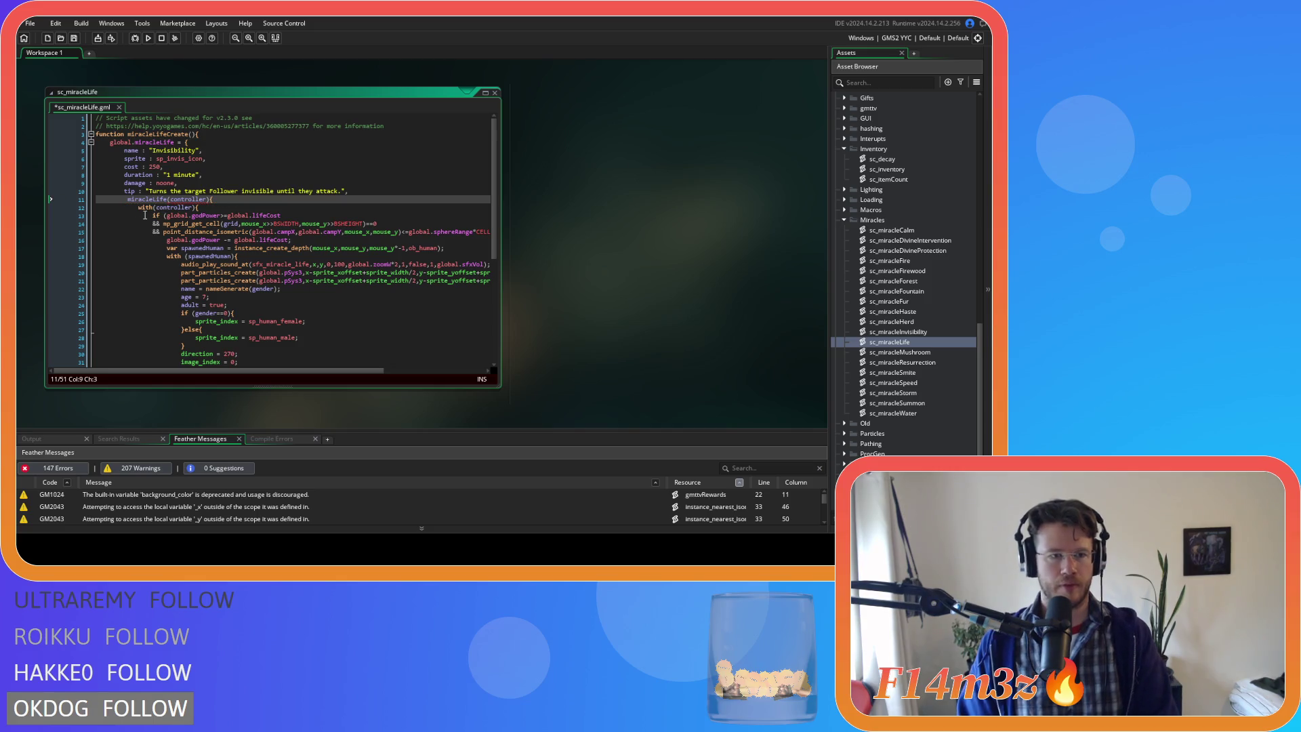
{"action": "key", "text": "ctrl+Right"}
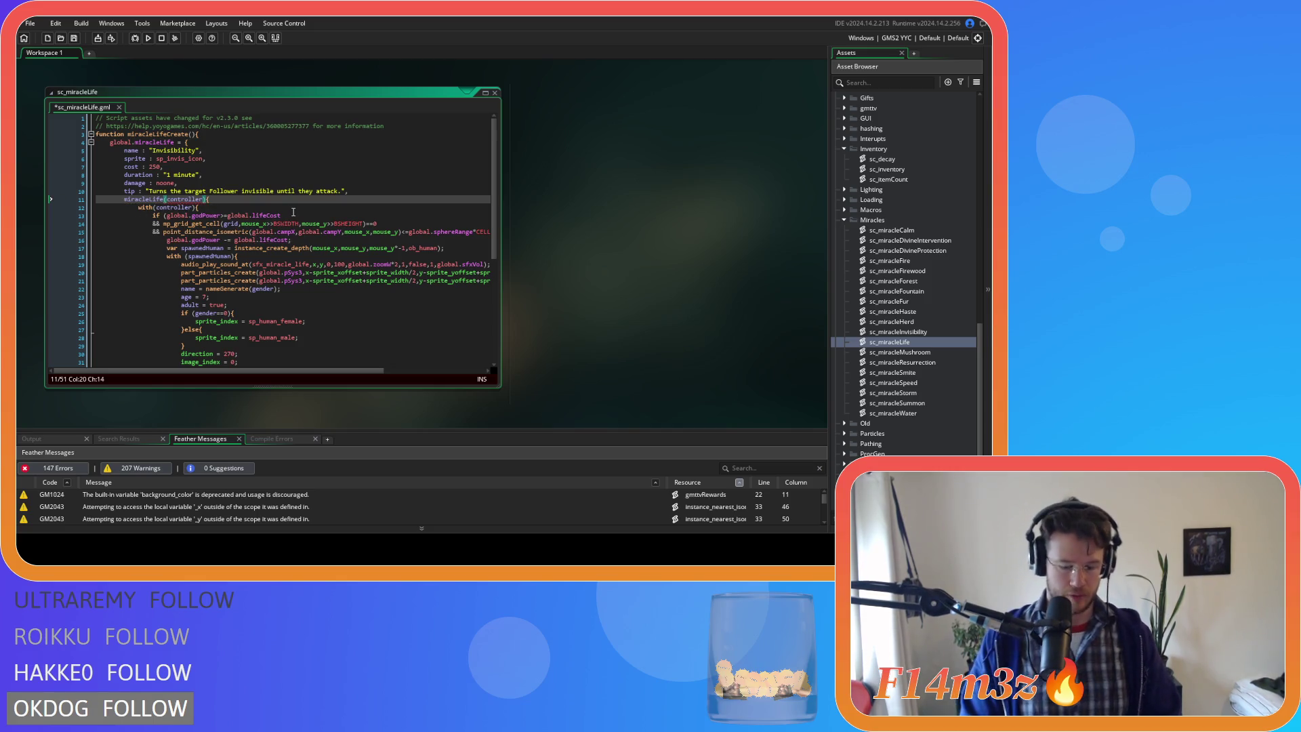
{"action": "type", "text": "="}
{"action": "key", "text": "BackSpace"}
{"action": "type", "text": ": function"}
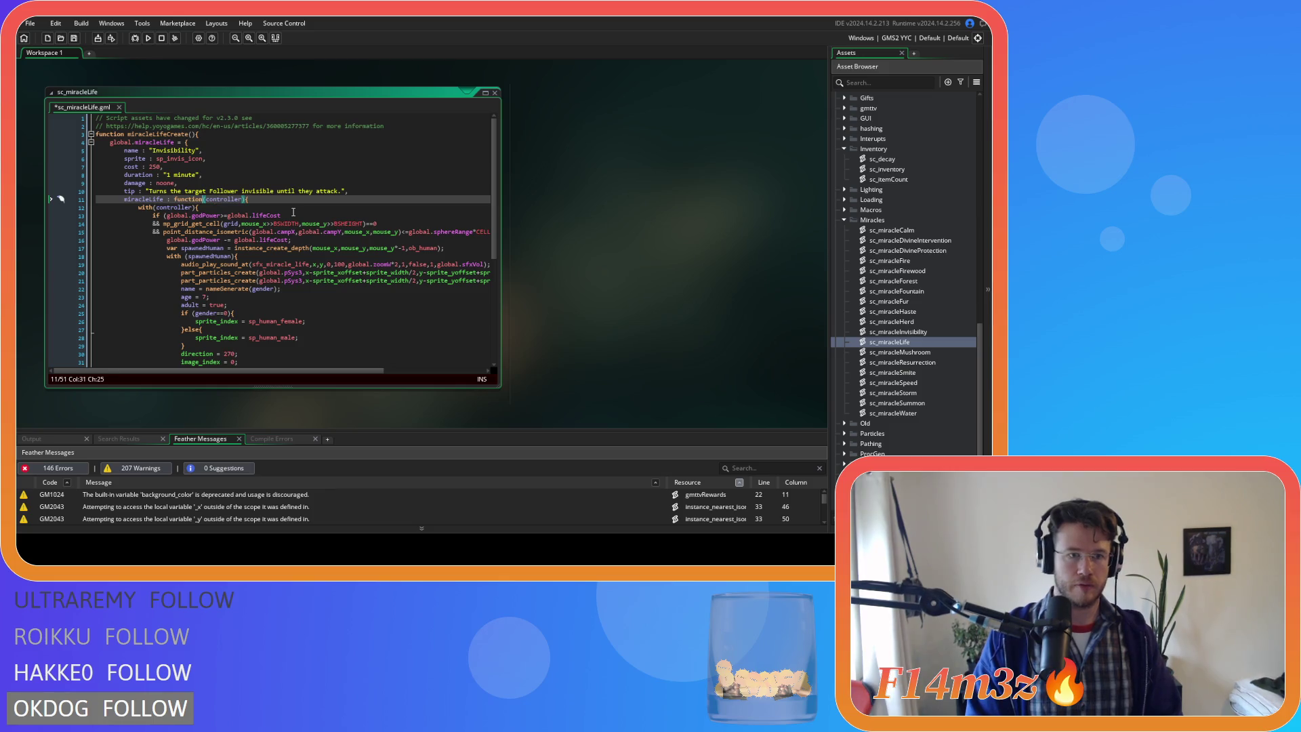
{"action": "scroll", "coordinate": [323, 215], "scroll_direction": "down", "scroll_amount": 5}
{"action": "scroll", "coordinate": [271, 203], "scroll_direction": "up", "scroll_amount": 6}
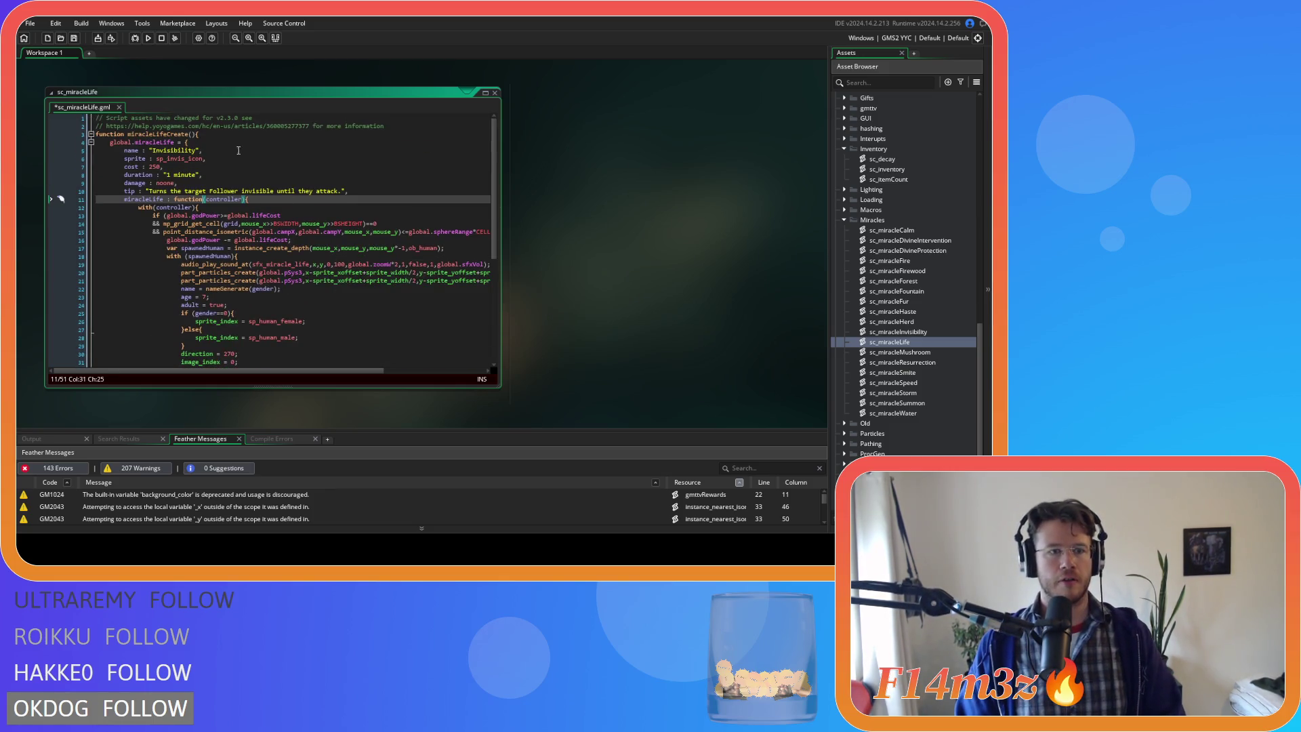
{"action": "left_click", "coordinate": [232, 134]}
{"action": "scroll", "coordinate": [257, 176], "scroll_direction": "down", "scroll_amount": 5}
{"action": "scroll", "coordinate": [258, 176], "scroll_direction": "up", "scroll_amount": 5}
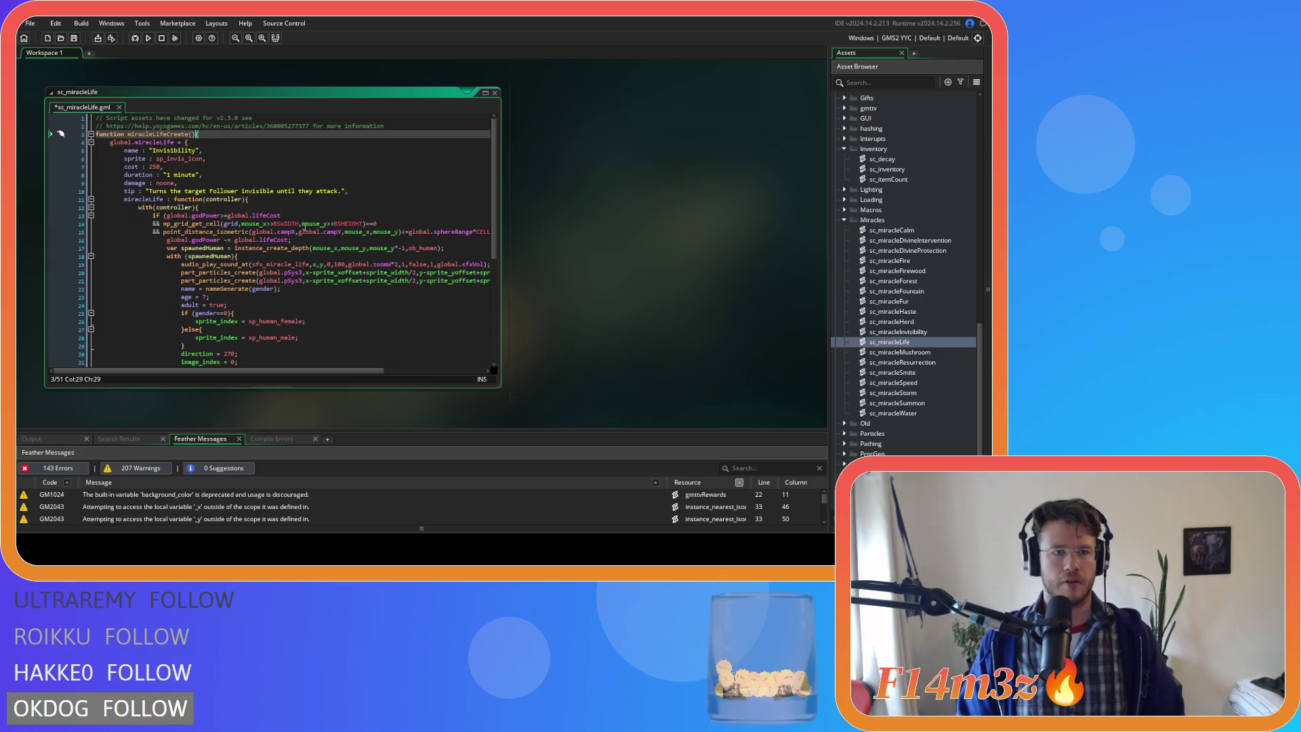
- Set the struct's name to "Life", sprite to sp_life_icon and cost to 5000, then save
{"action": "left_click", "coordinate": [287, 191]}
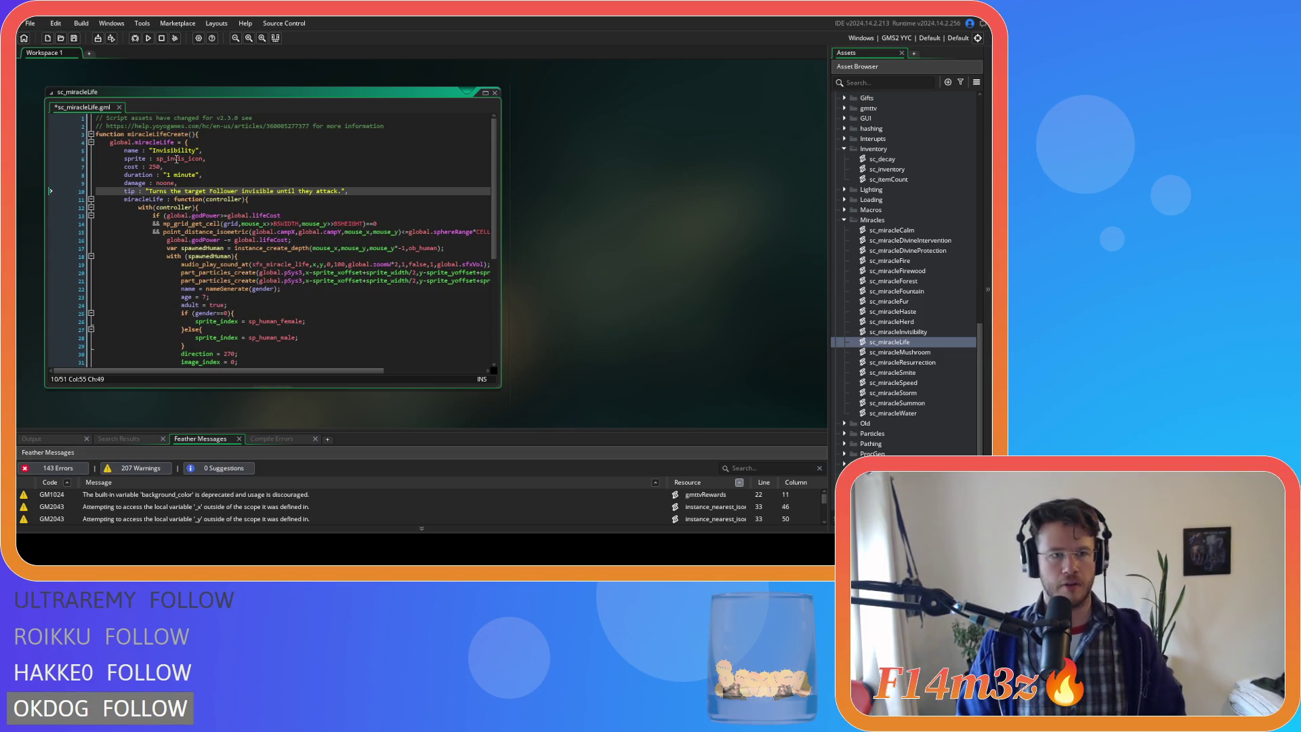
{"action": "double_click", "coordinate": [169, 150]}
{"action": "type", "text": "Life"}
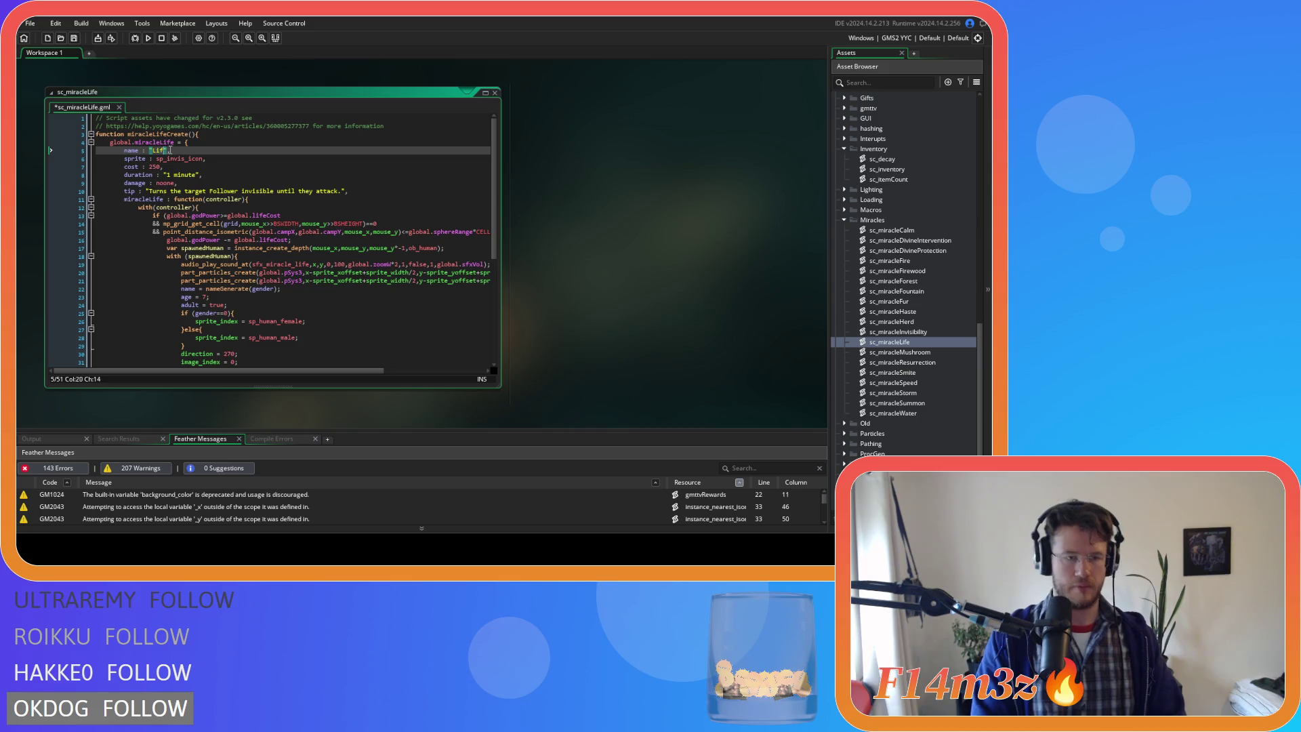
{"action": "left_click", "coordinate": [180, 159]}
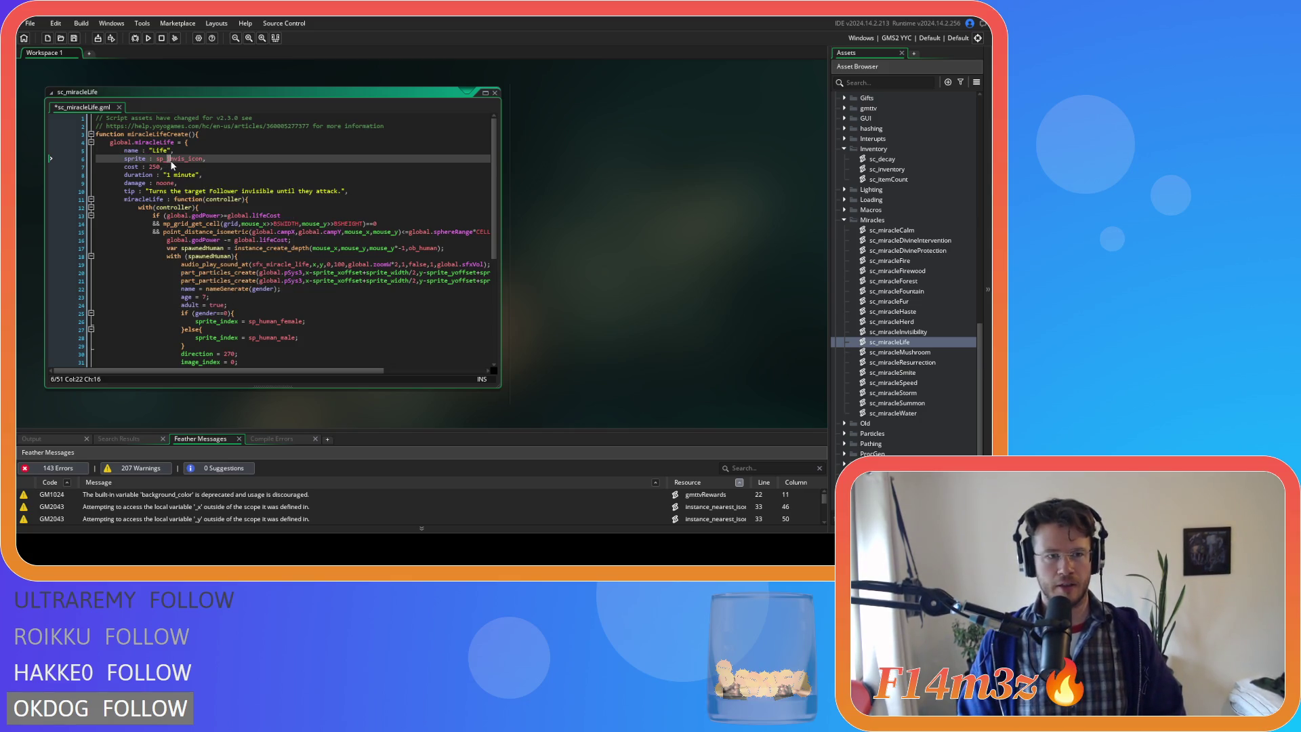
{"action": "mouse_move", "coordinate": [179, 163]}
{"action": "left_click_drag", "start_coordinate": [179, 162], "coordinate": [184, 160]}
{"action": "type", "text": "life"}
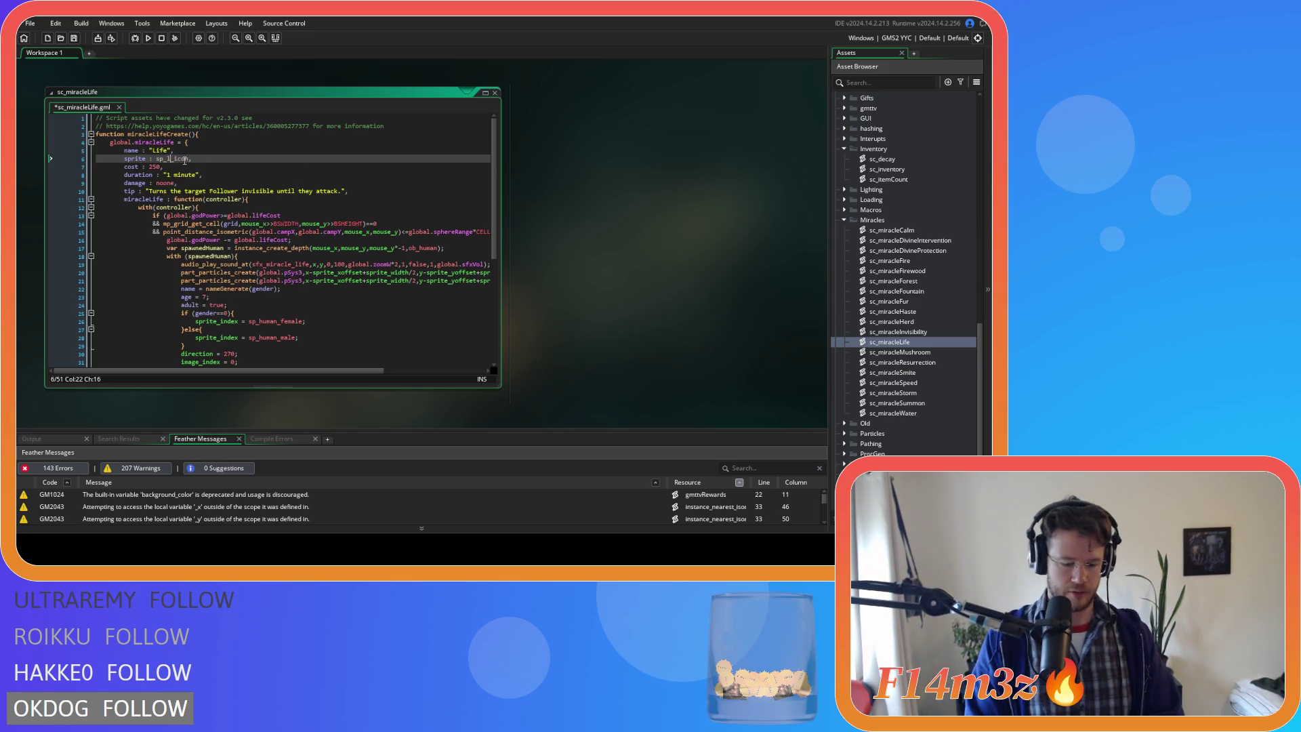
{"action": "double_click", "coordinate": [155, 166]}
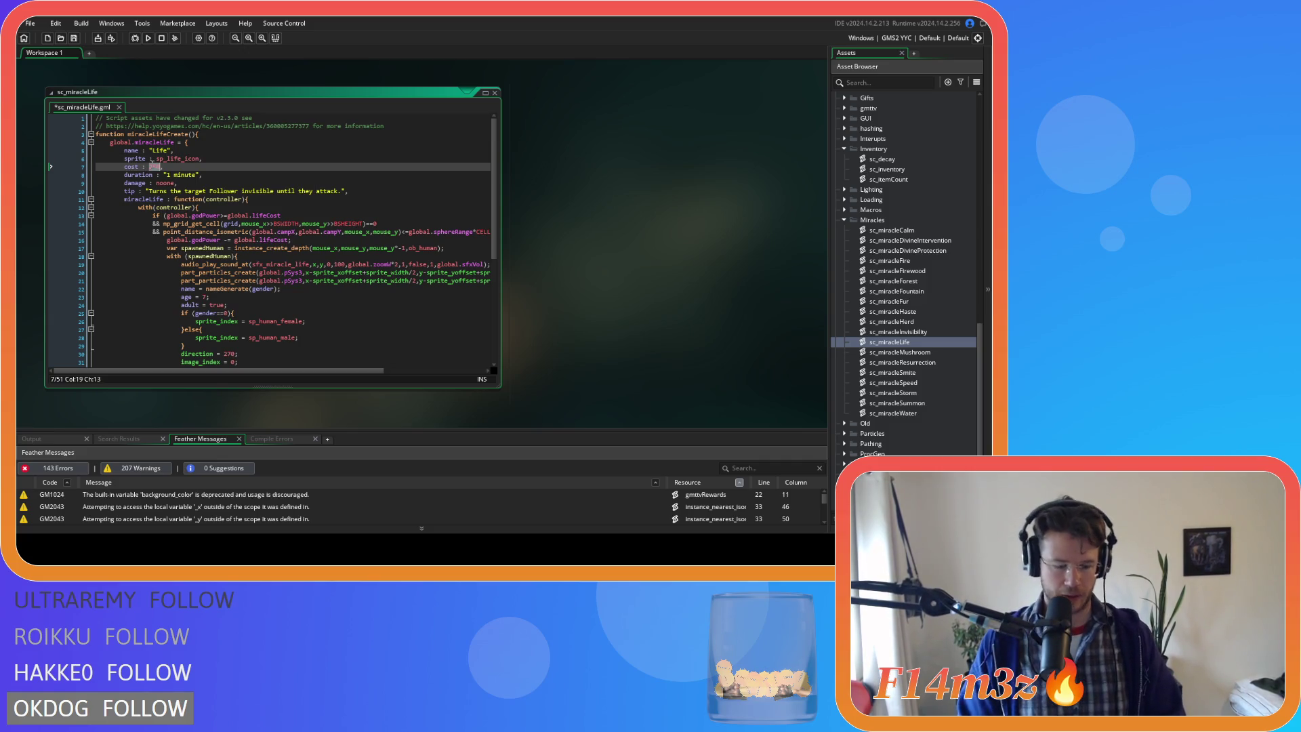
{"action": "type", "text": "5000"}
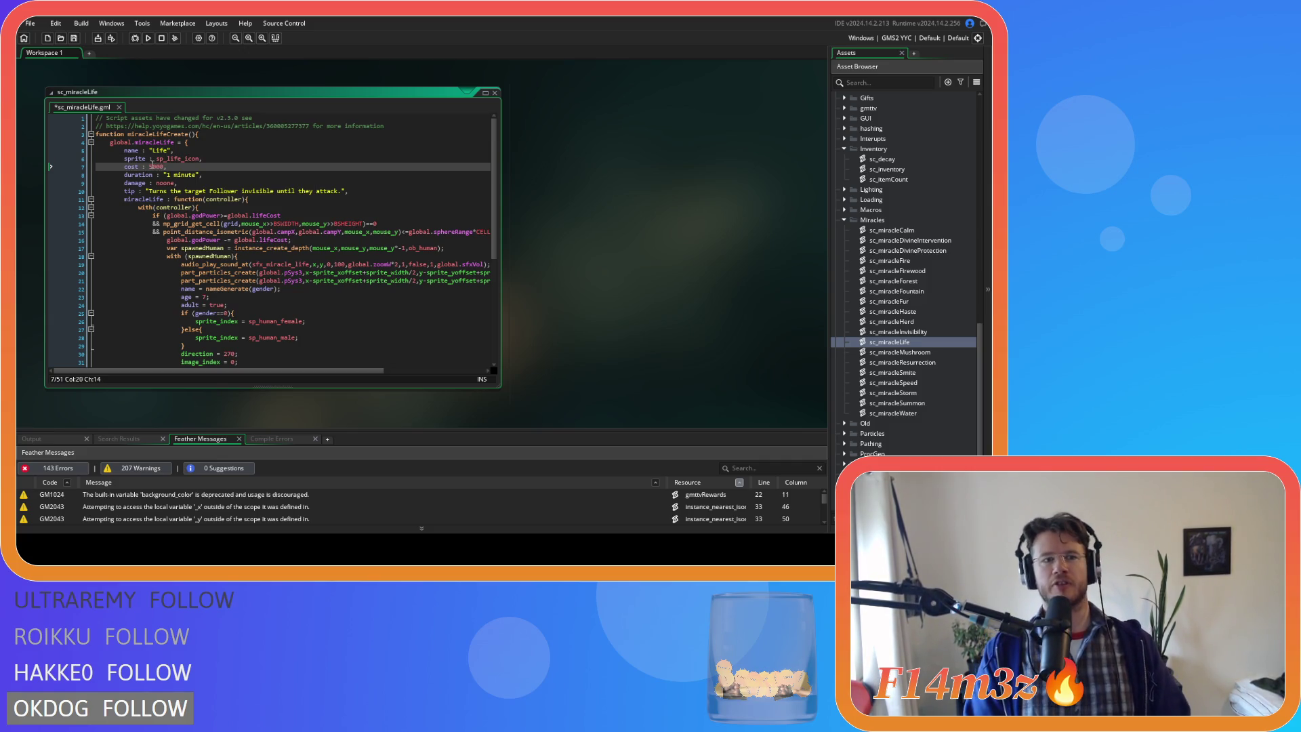
{"action": "key", "text": "End"}
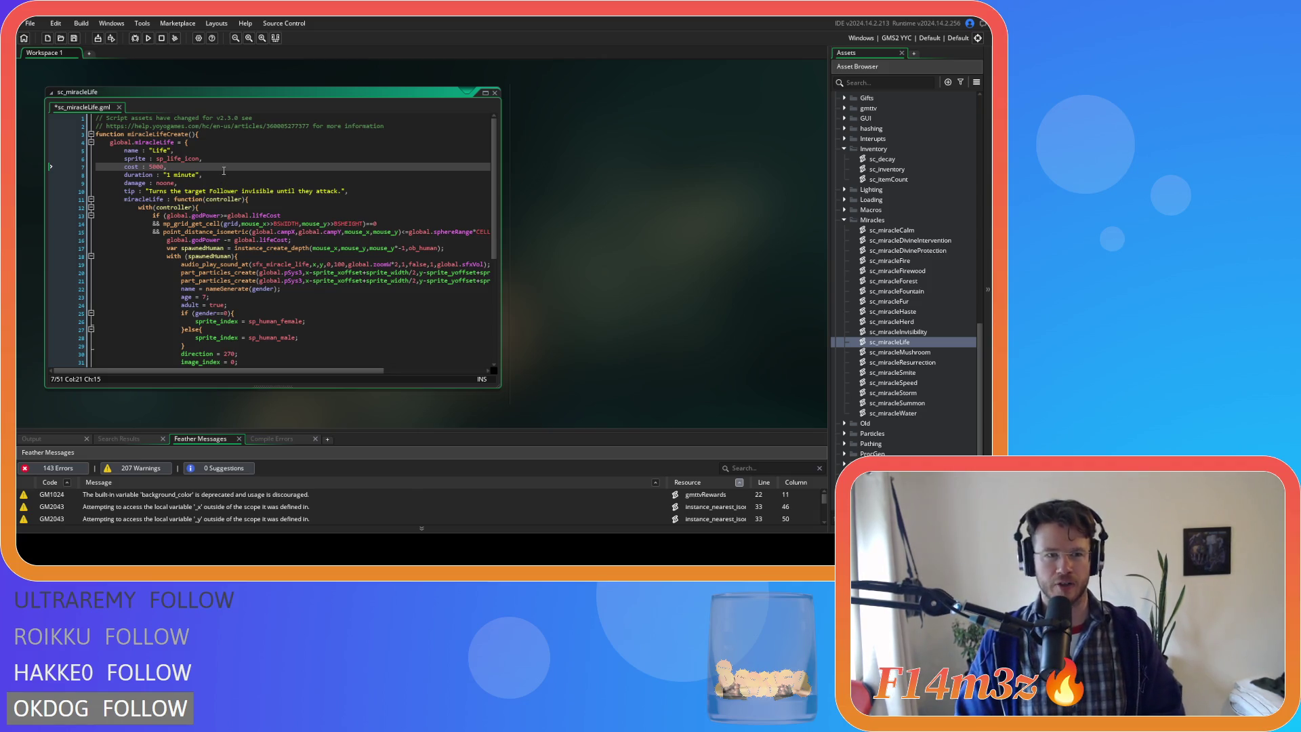
{"action": "key", "text": "ctrl+s"}
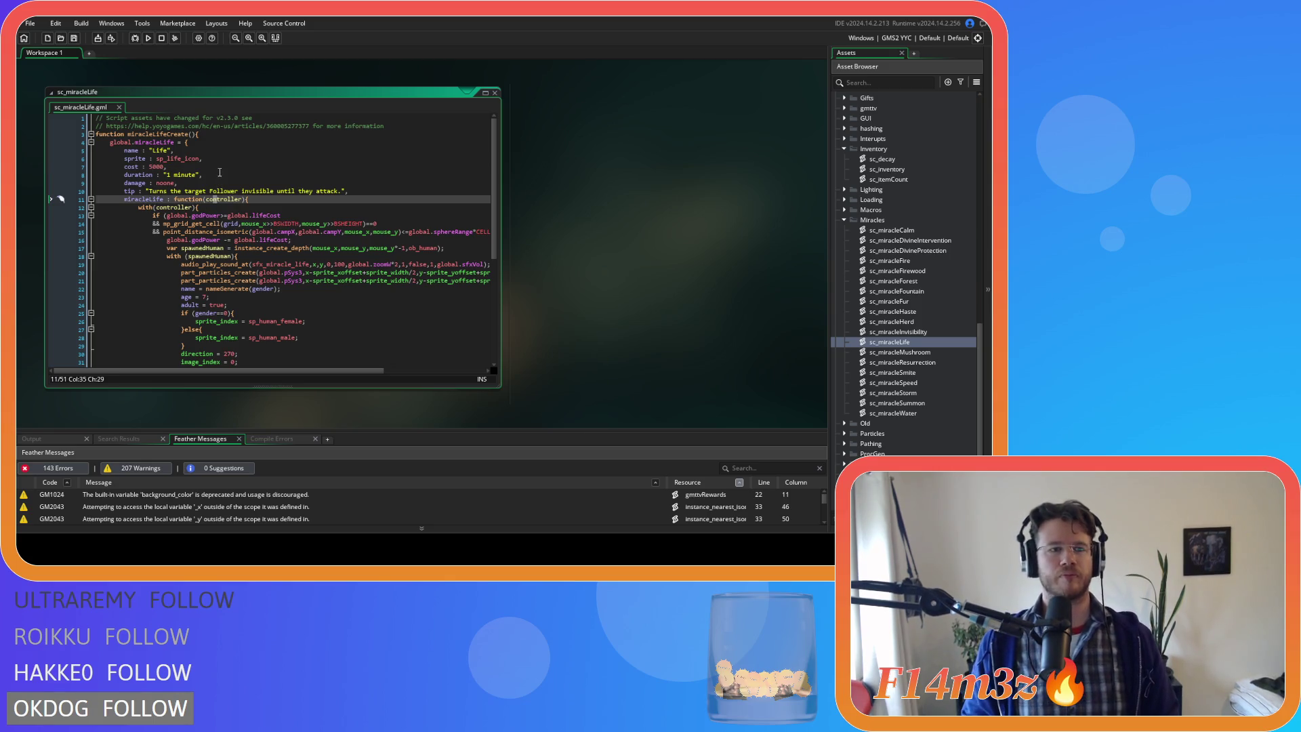
- Replace the 1 minute duration with noone, save, and delete the old tip text on line 10
{"action": "left_click", "coordinate": [211, 183]}
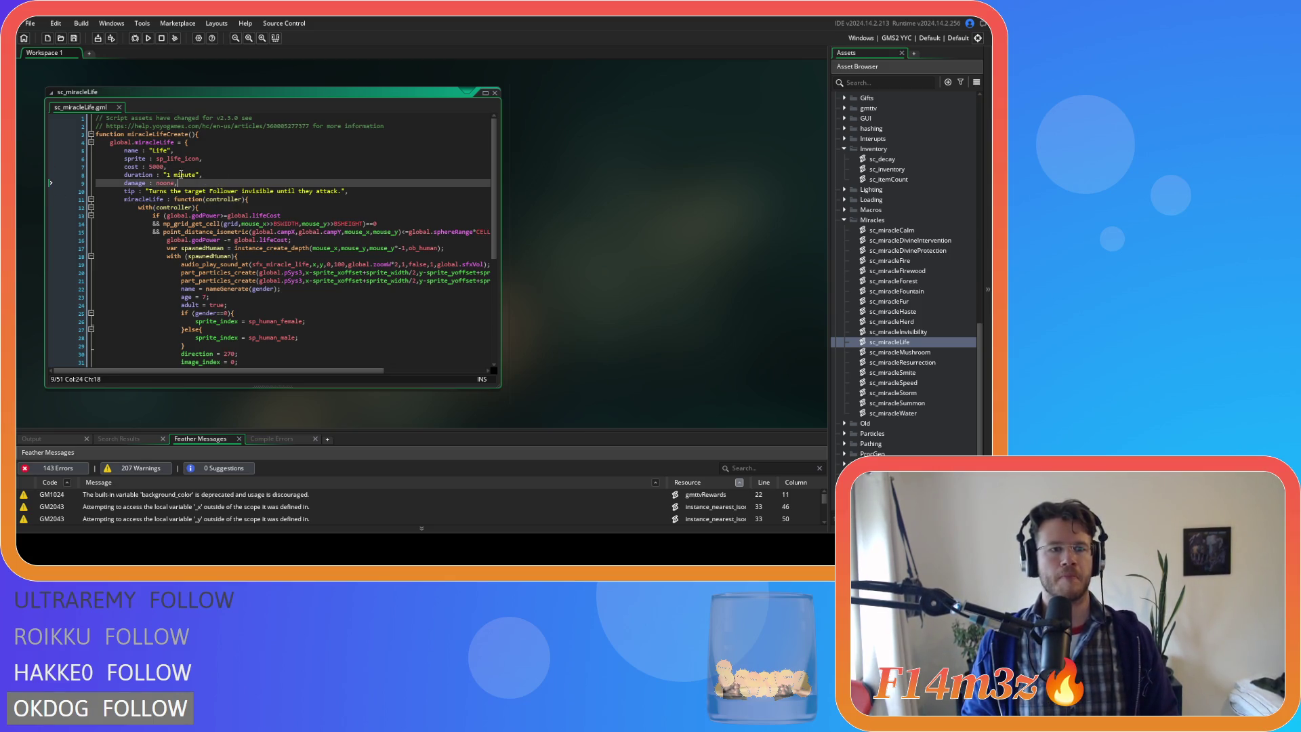
{"action": "left_click_drag", "start_coordinate": [201, 175], "coordinate": [164, 176]}
{"action": "type", "text": "noo"}
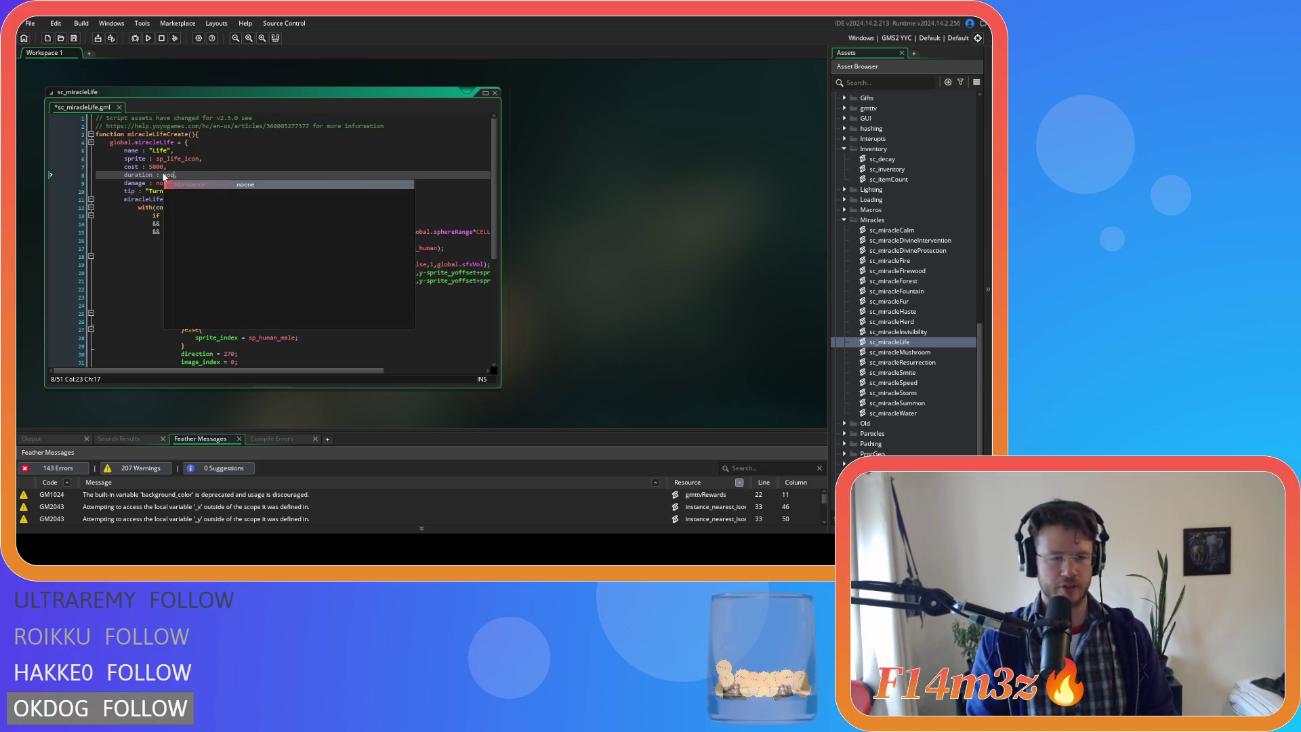
{"action": "key", "text": "Return"}
{"action": "left_click", "coordinate": [153, 192]}
{"action": "key", "text": "ctrl+s"}
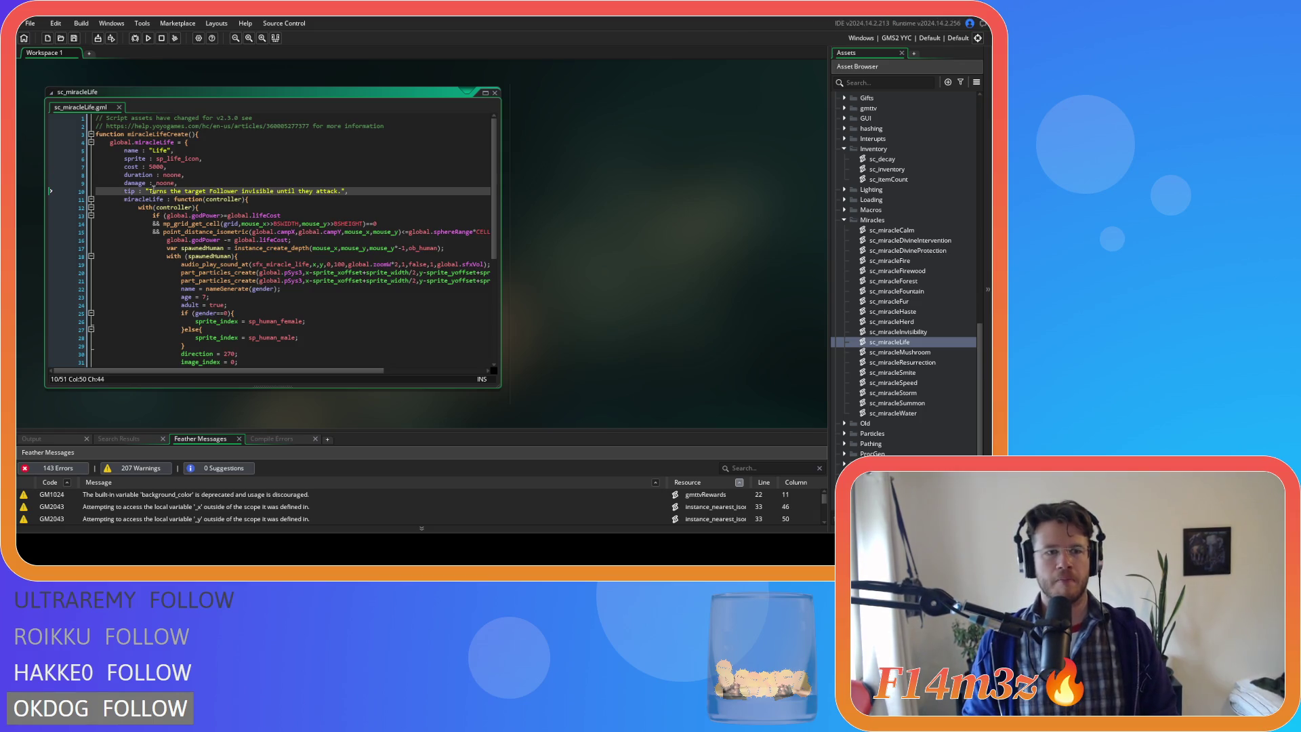
{"action": "left_click_drag", "start_coordinate": [148, 190], "coordinate": [341, 196]}
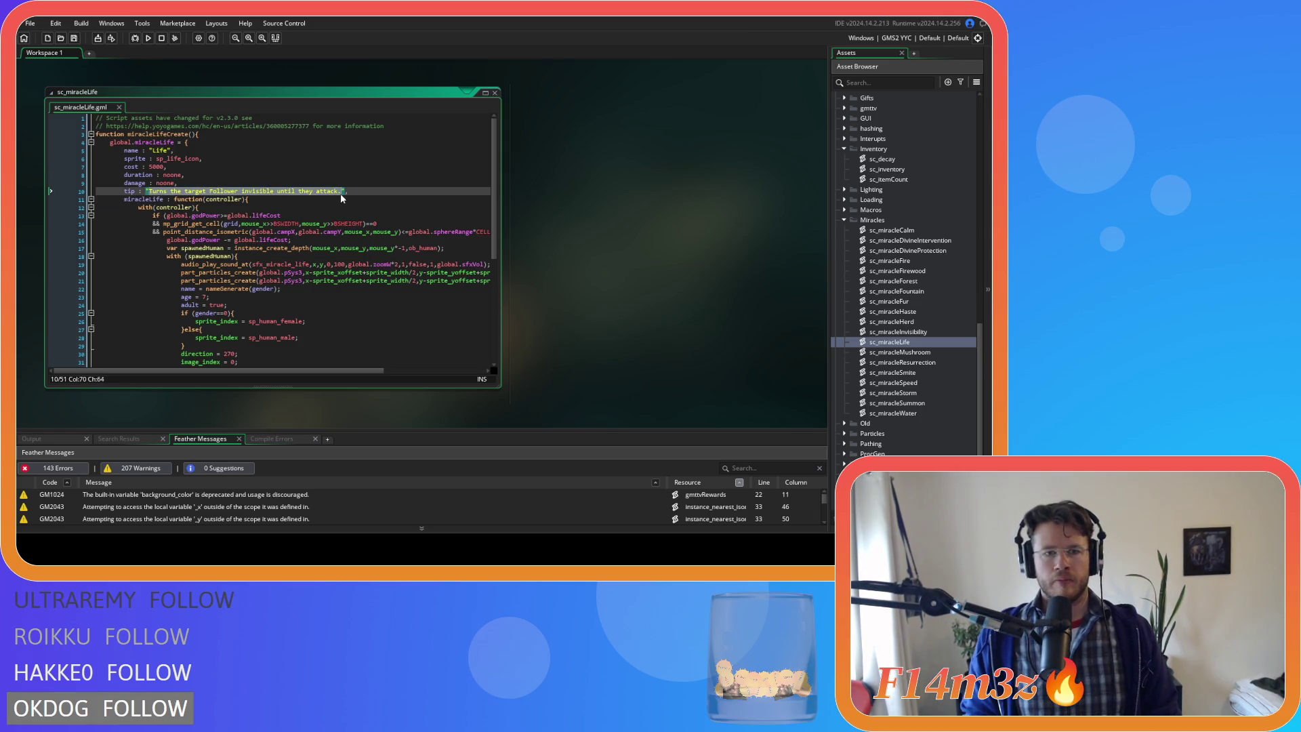
{"action": "key", "text": "BackSpace"}
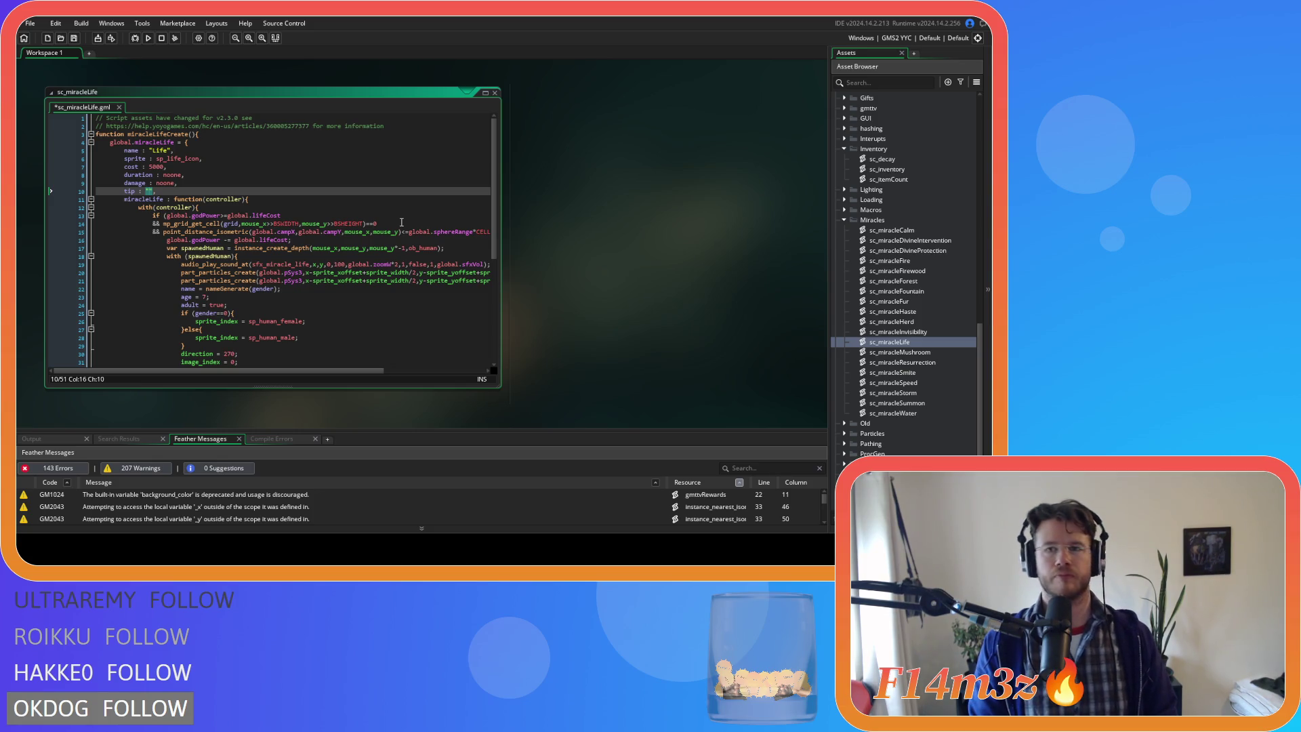
- Type the tip "Creates an ungifted adult Follower of a random gender." and save
{"action": "type", "text": "Creates"}
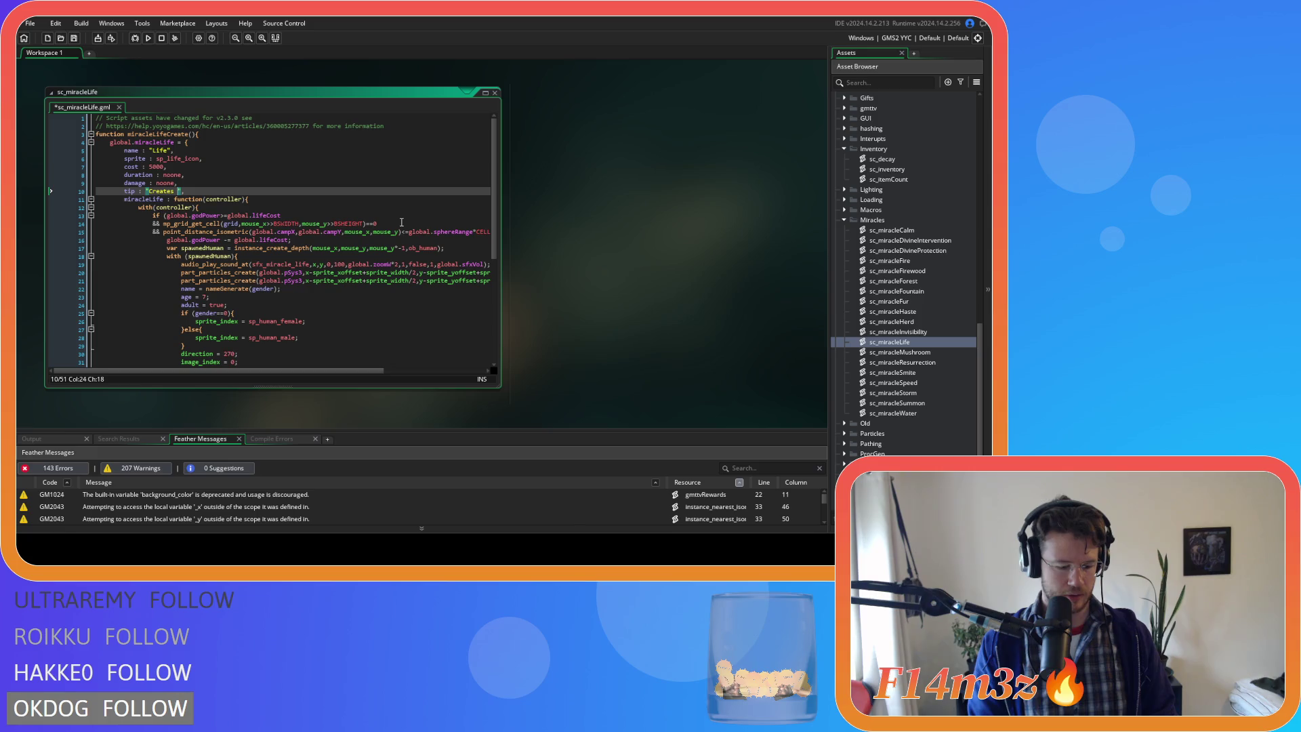
{"action": "type", "text": "an "}
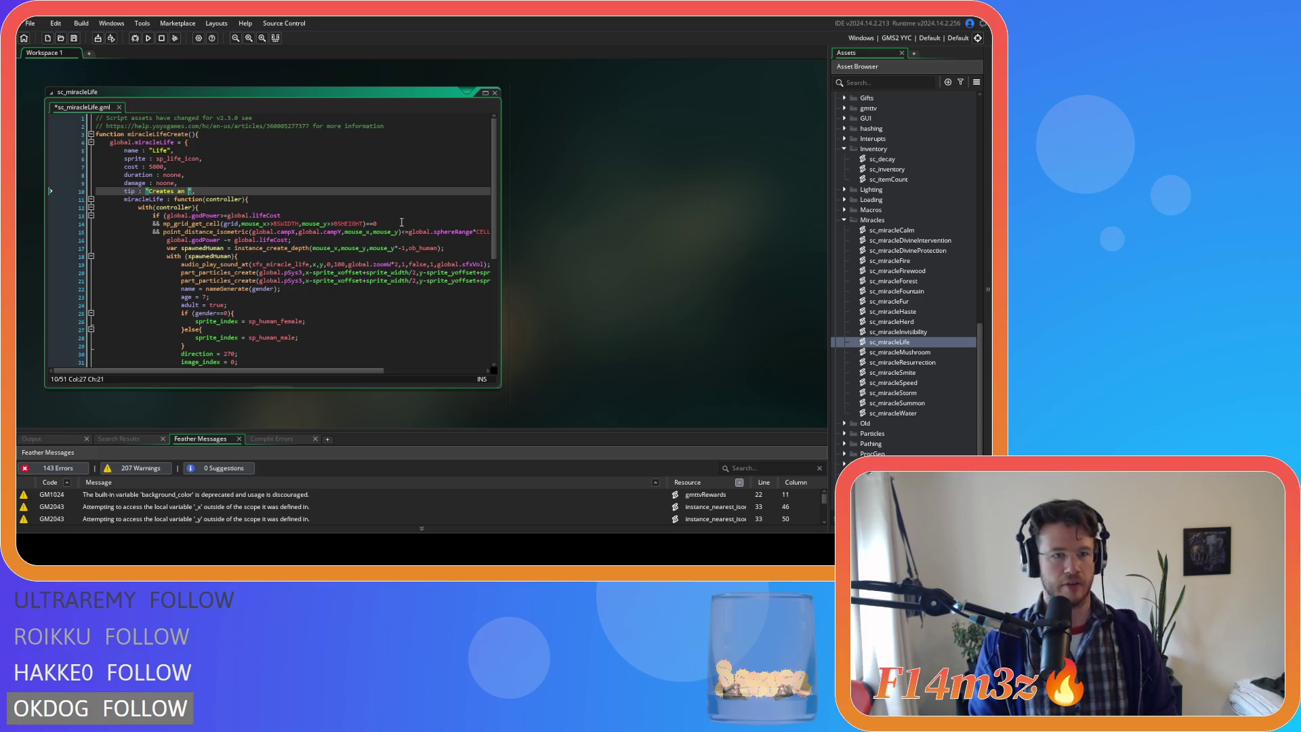
{"action": "type", "text": "ungifte"}
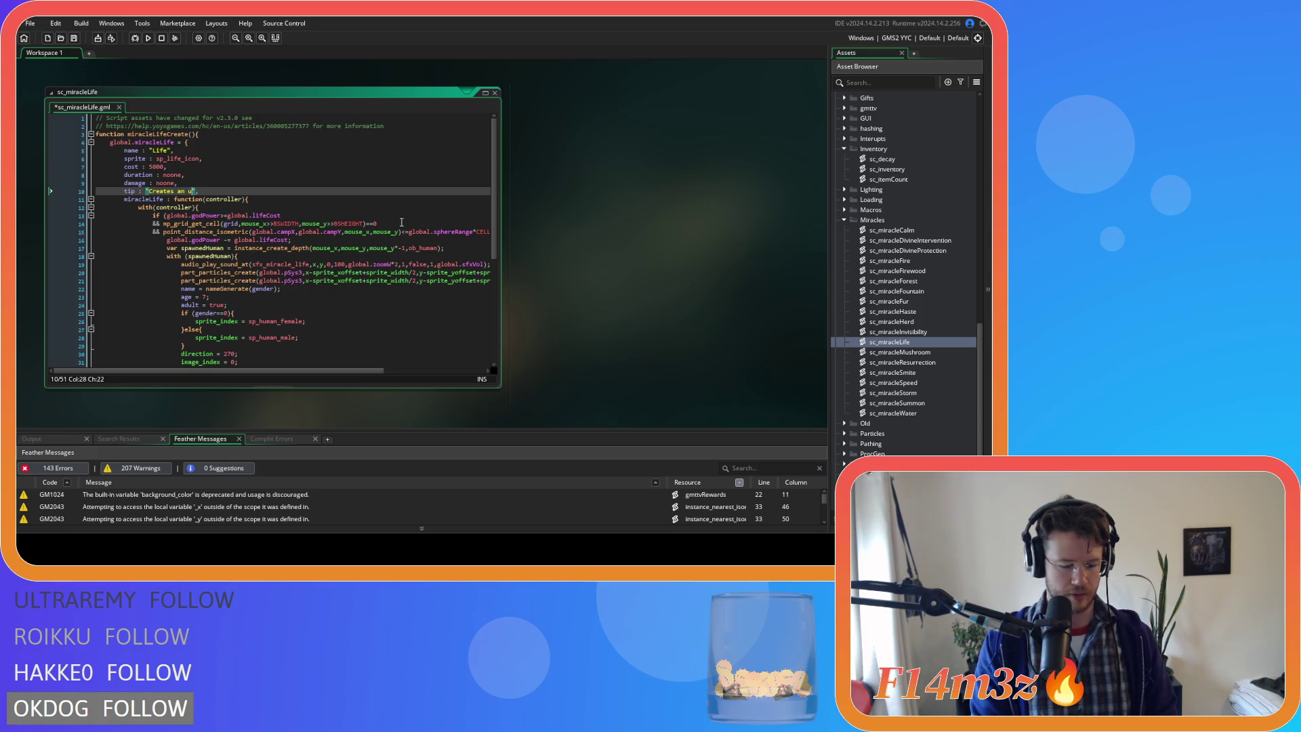
{"action": "type", "text": "d "}
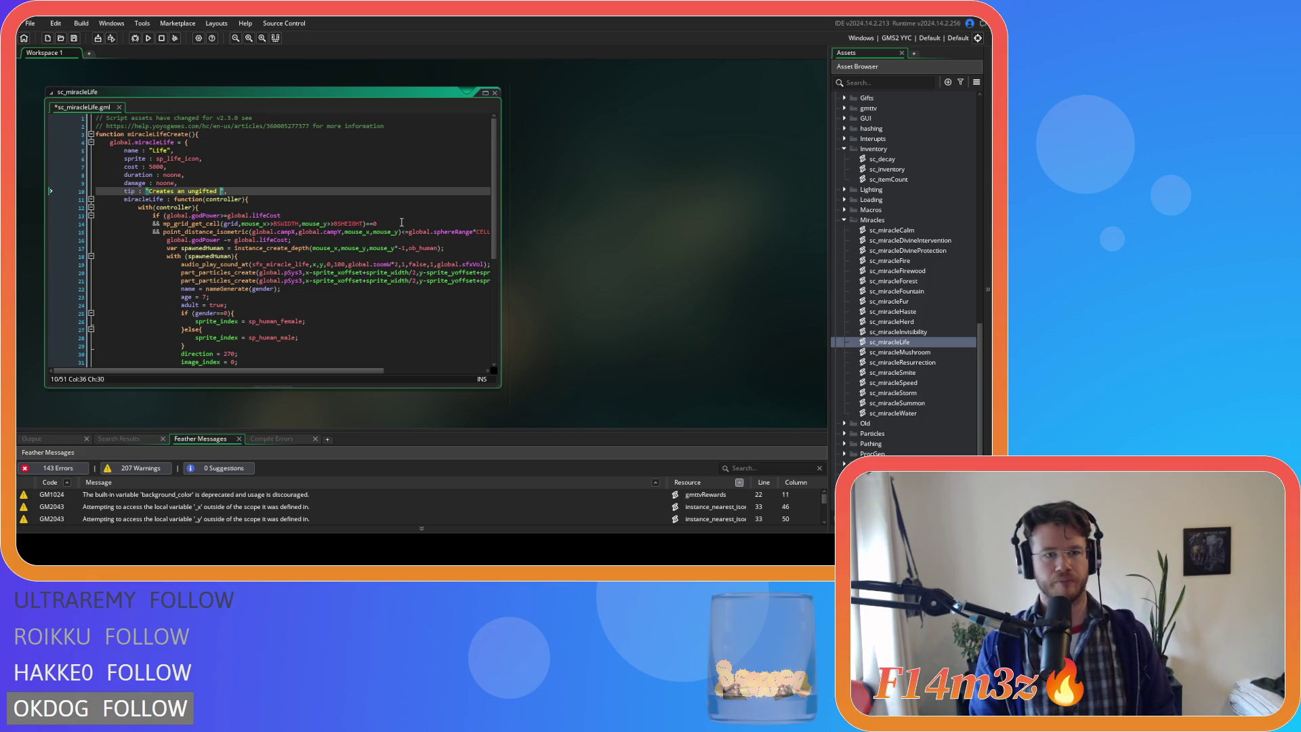
{"action": "type", "text": "adult "}
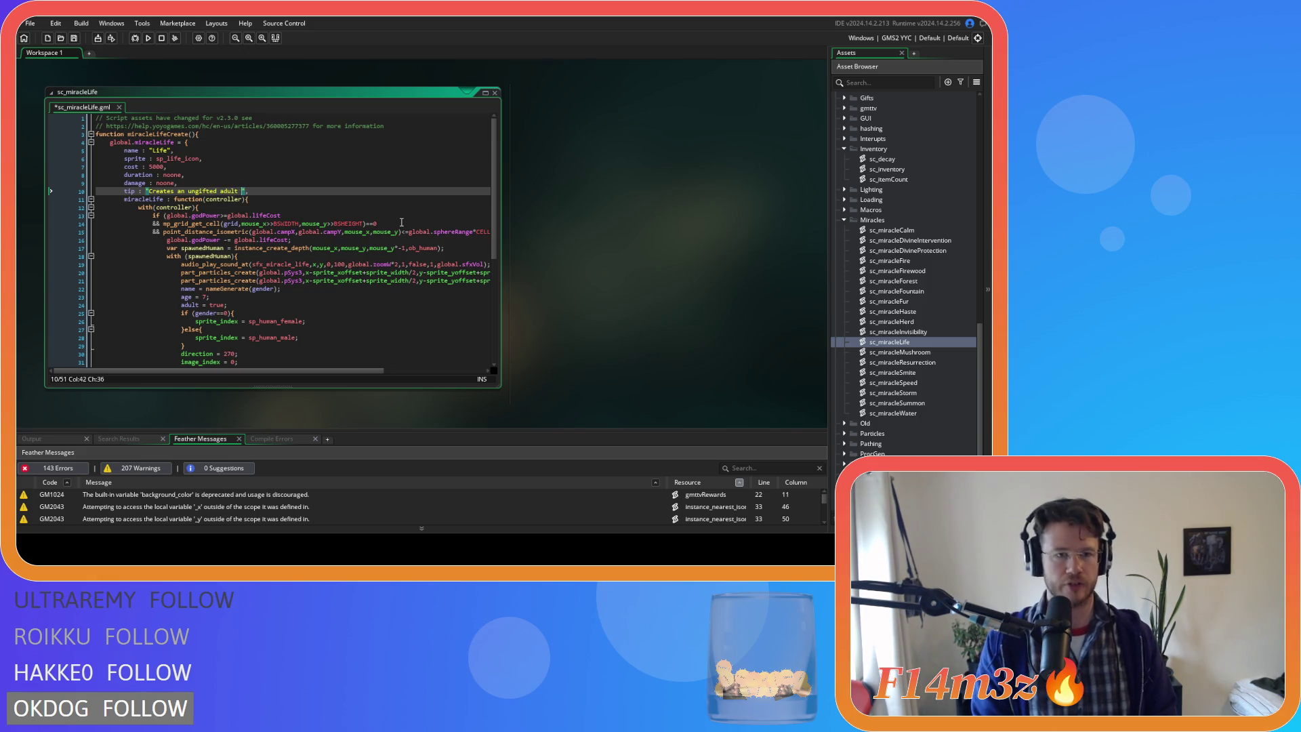
{"action": "type", "text": "Follower"}
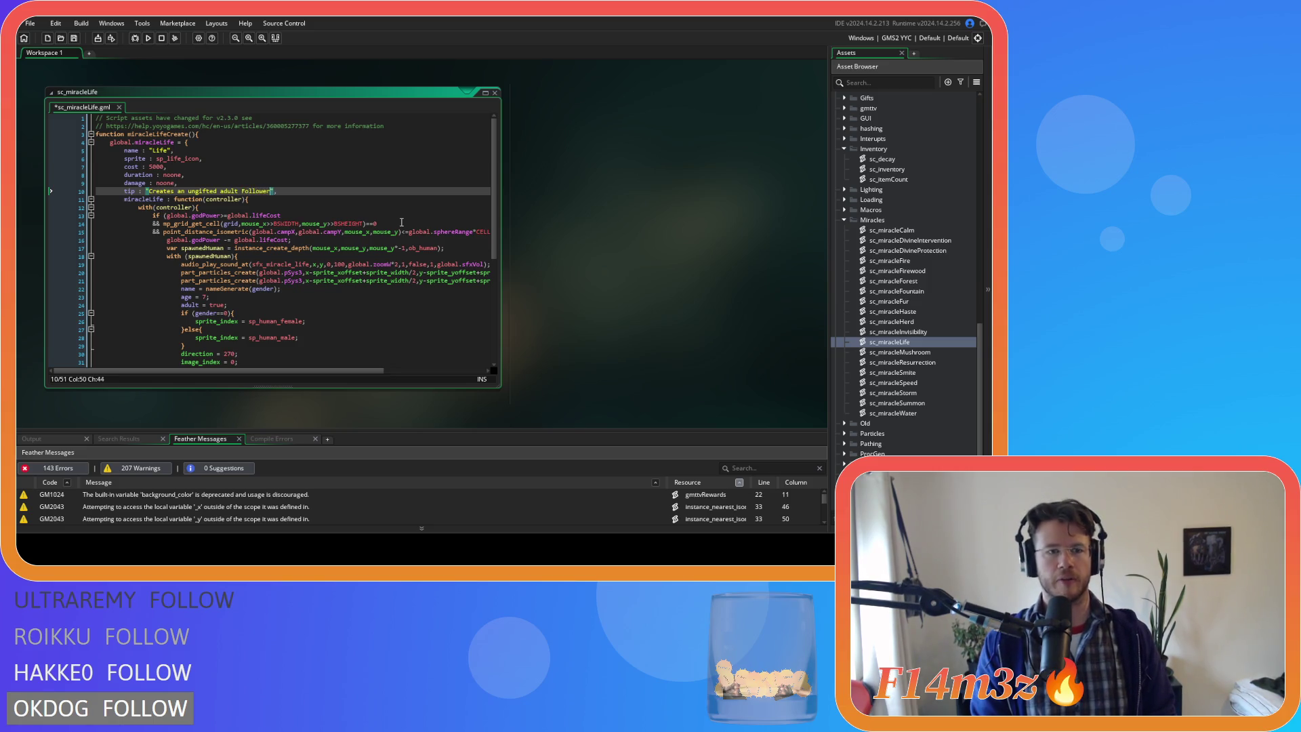
{"action": "type", "text": " of a ra"}
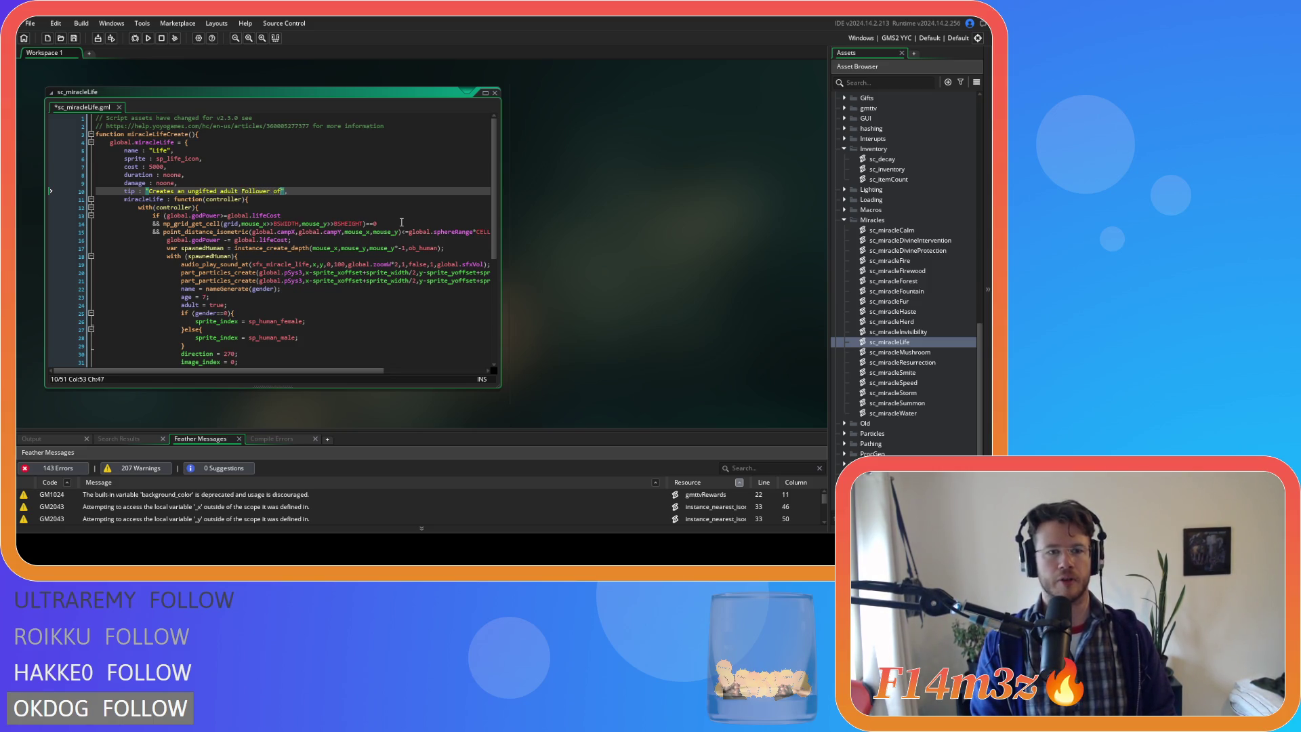
{"action": "type", "text": "ndom gender"}
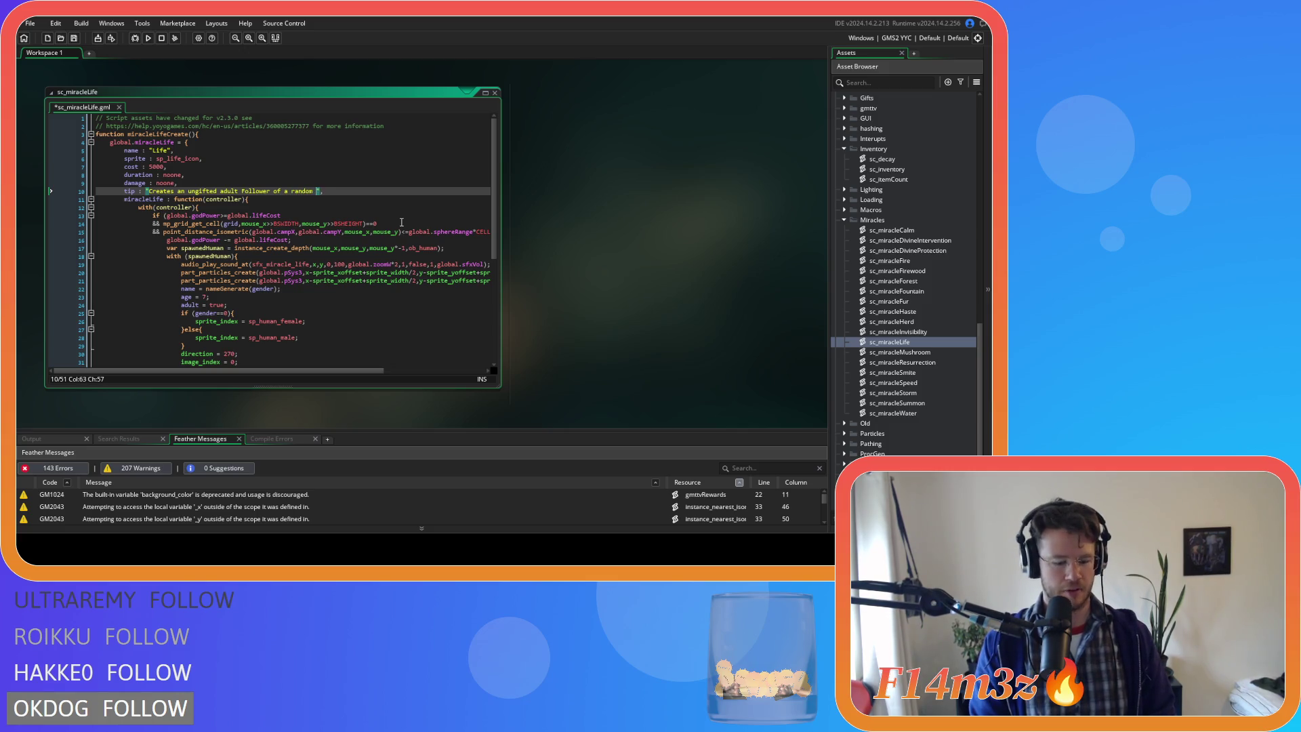
{"action": "type", "text": "."}
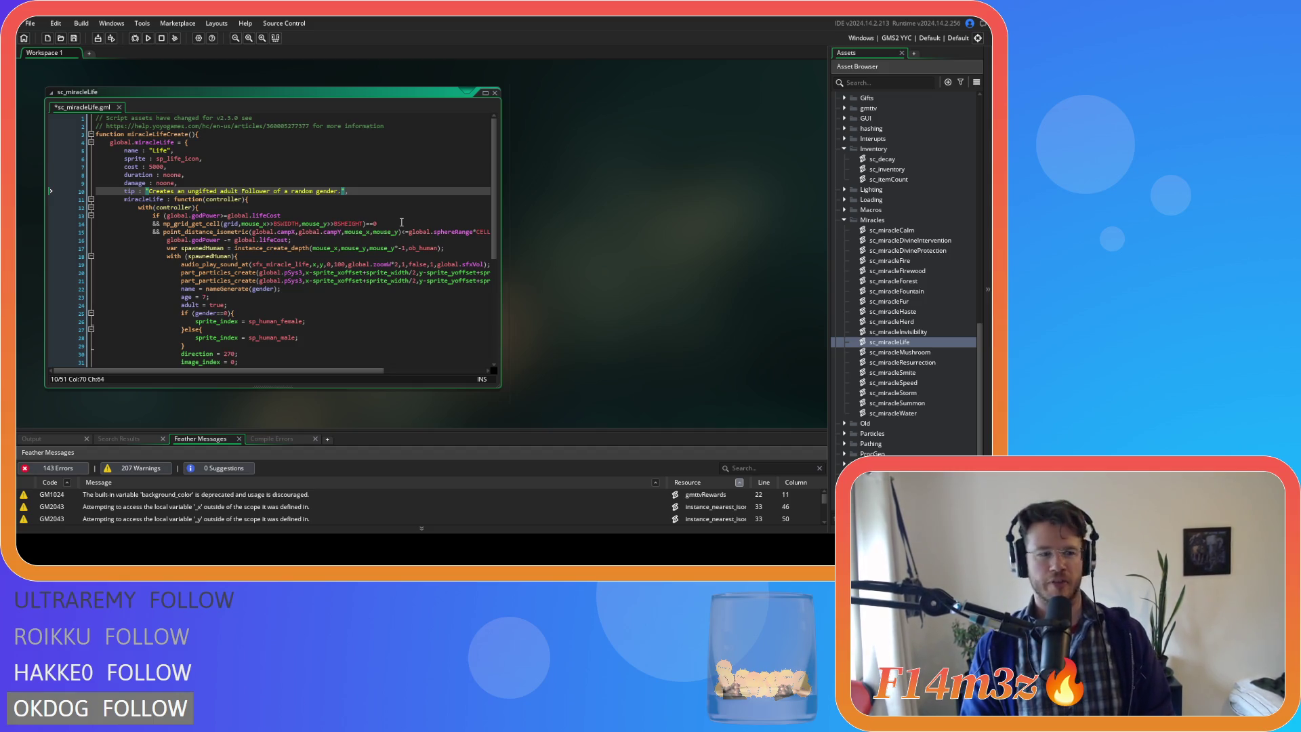
{"action": "key", "text": "ctrl+s"}
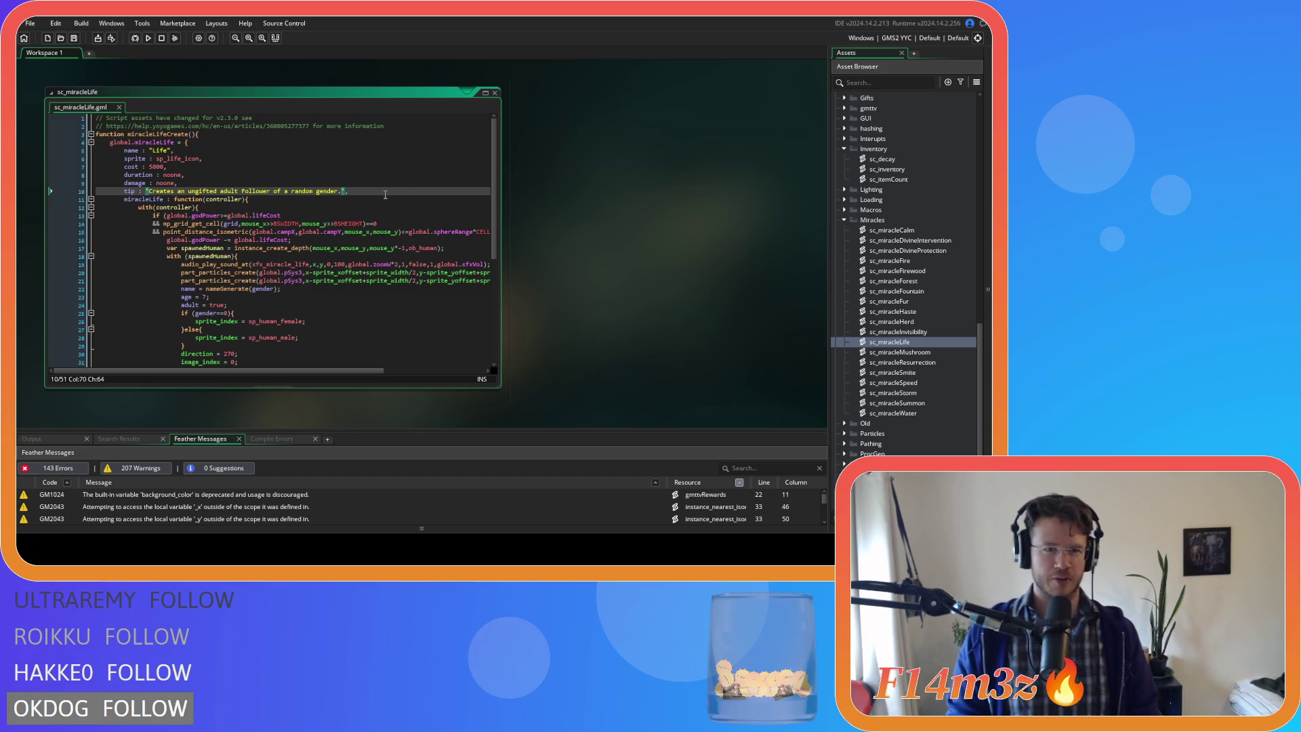
- Try capitalizing 'ungifted', undo it, and review the tip and nearby lines
{"action": "left_click", "coordinate": [387, 194]}
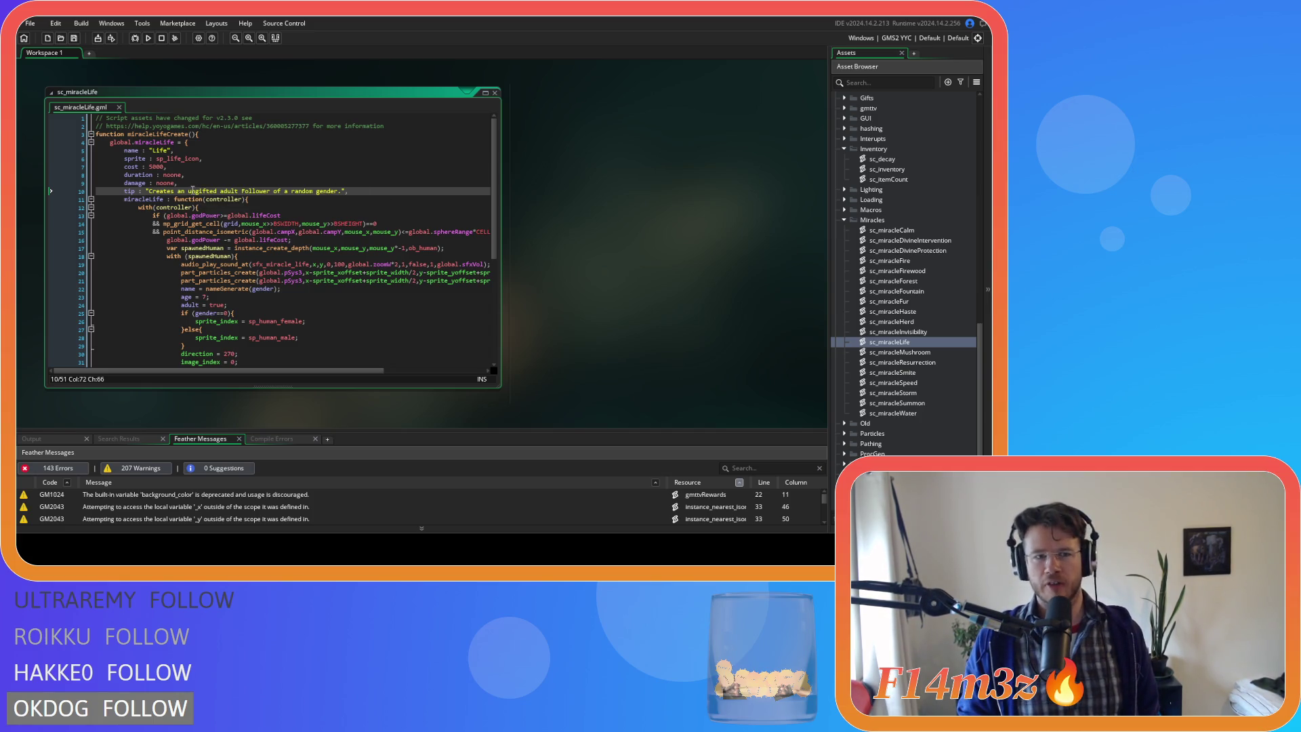
{"action": "left_click", "coordinate": [188, 191]}
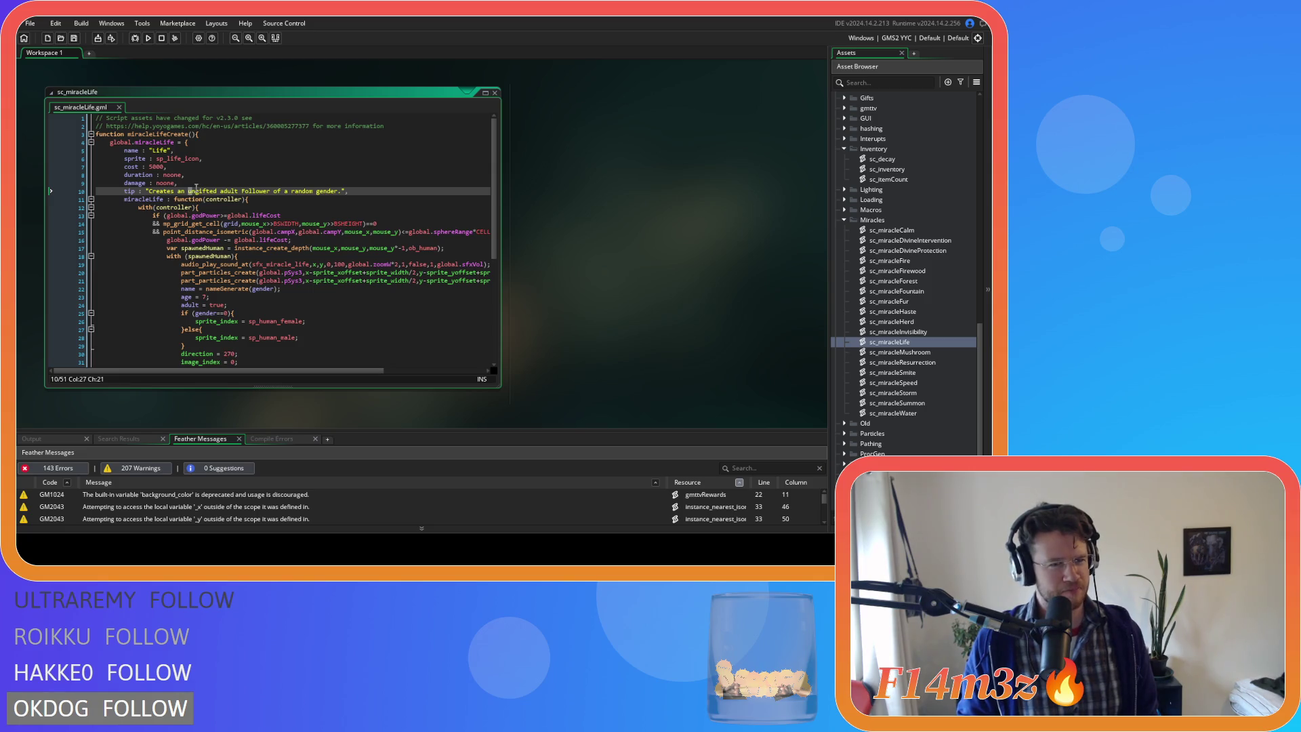
{"action": "type", "text": "U"}
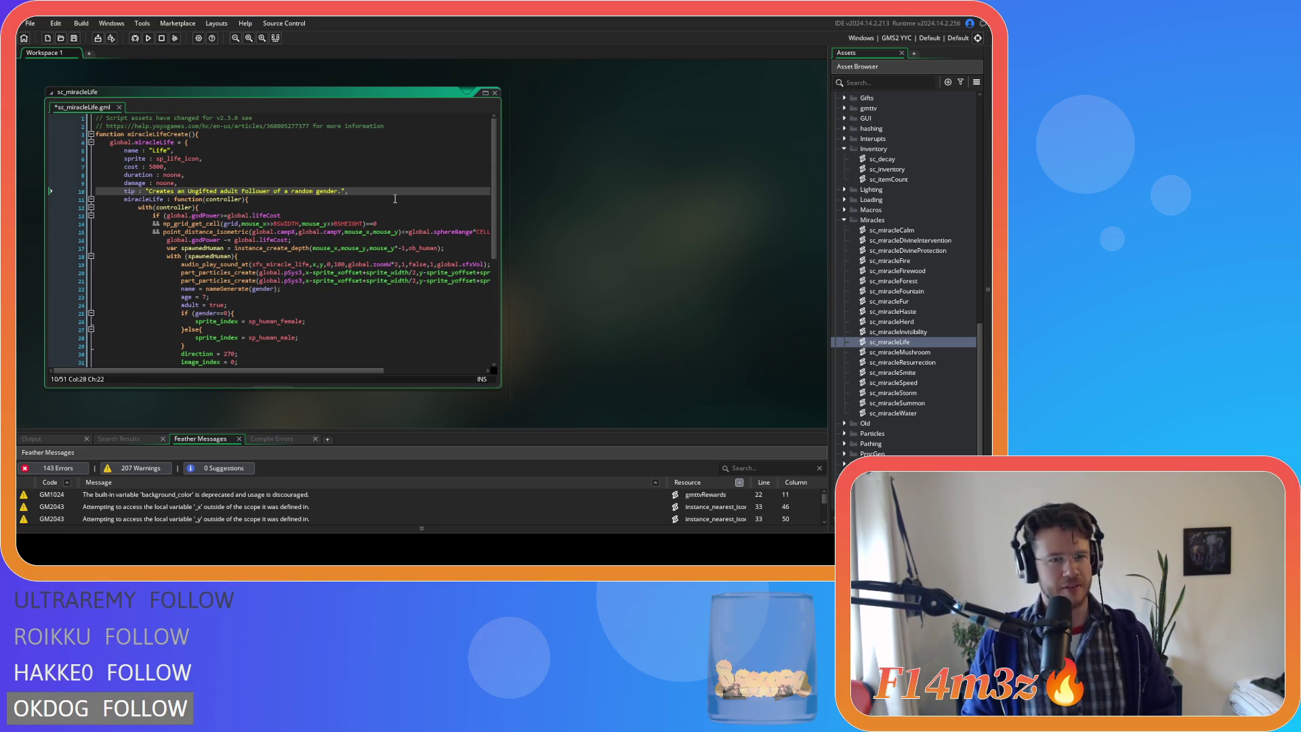
{"action": "key", "text": "ctrl+z"}
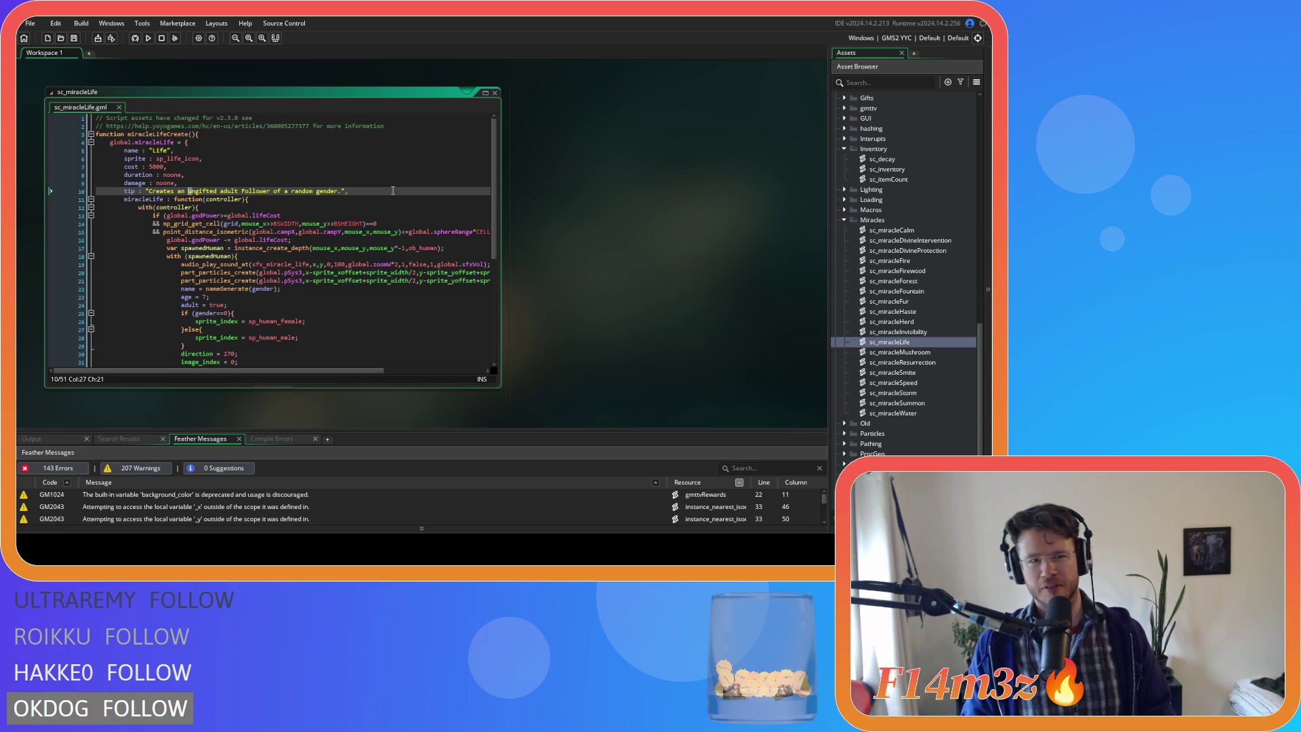
{"action": "left_click", "coordinate": [408, 193]}
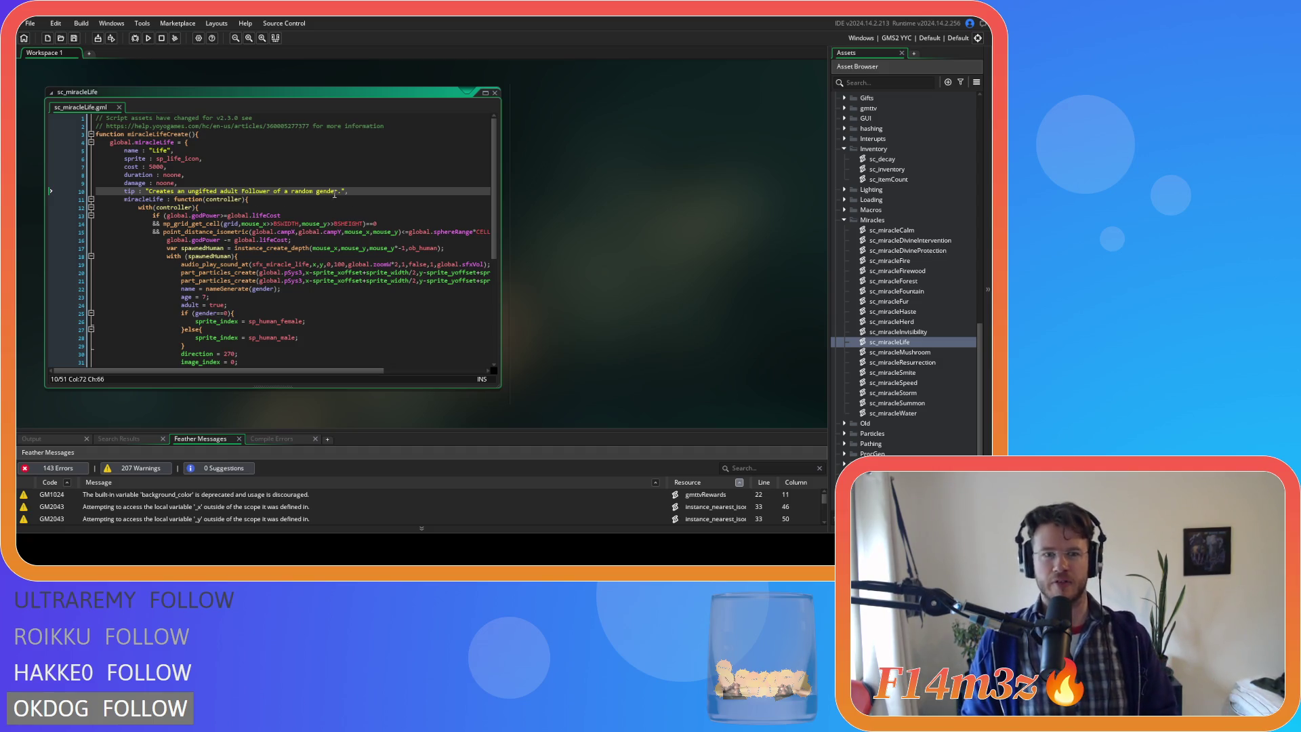
{"action": "key", "text": "Up"}
{"action": "scroll", "coordinate": [343, 192], "scroll_direction": "down", "scroll_amount": 3}
{"action": "scroll", "coordinate": [359, 195], "scroll_direction": "up", "scroll_amount": 3}
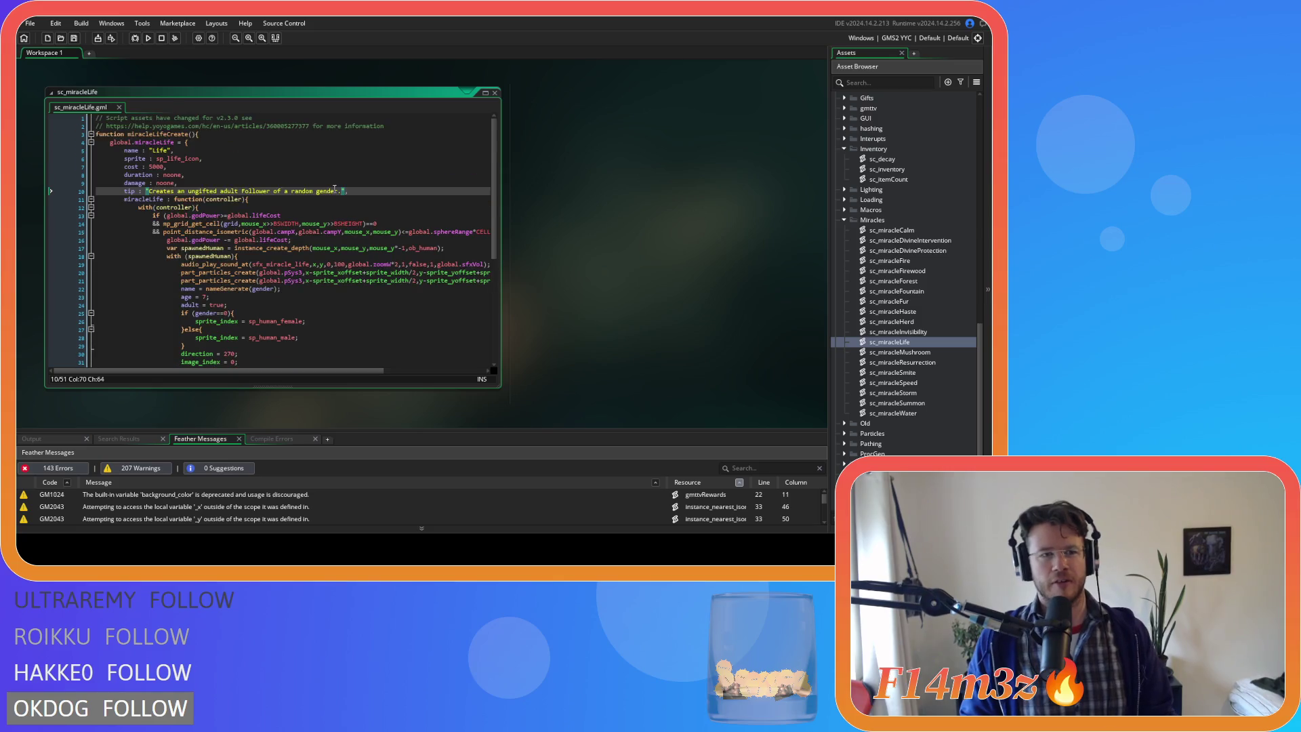
{"action": "left_click", "coordinate": [376, 198]}
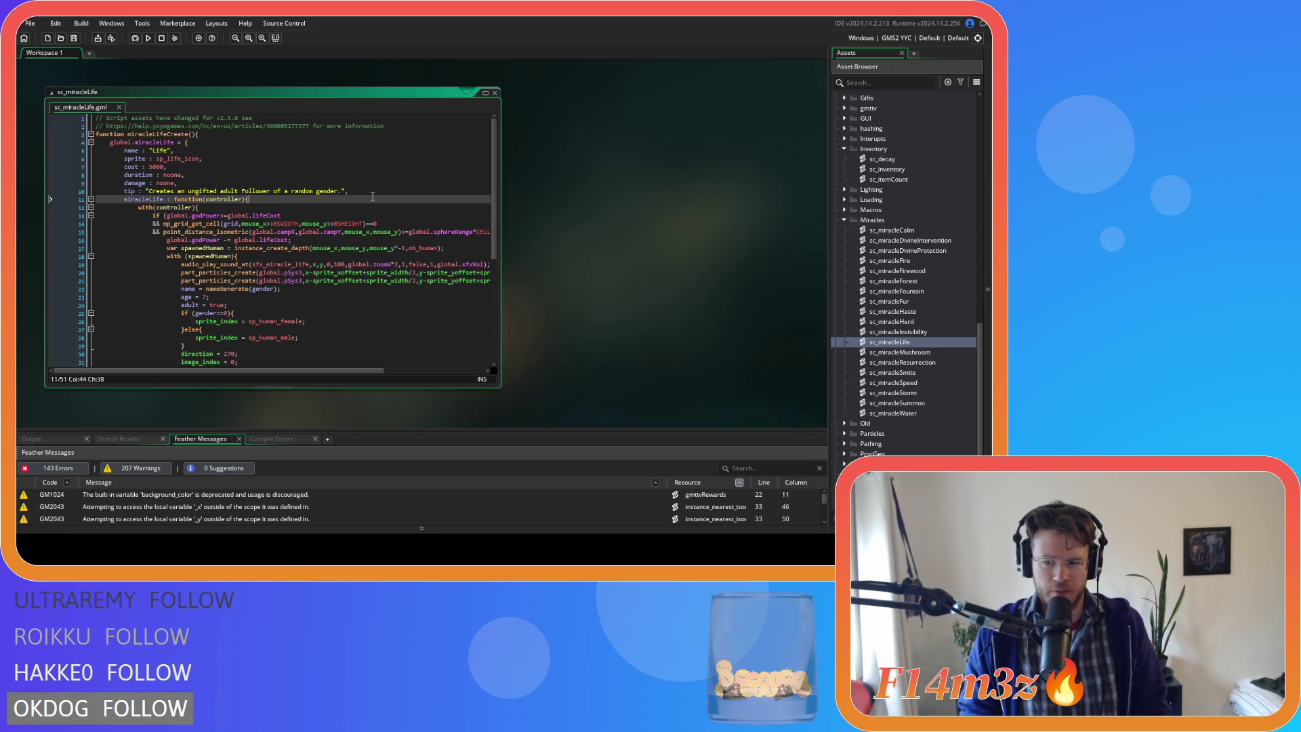
{"action": "left_click", "coordinate": [189, 191]}
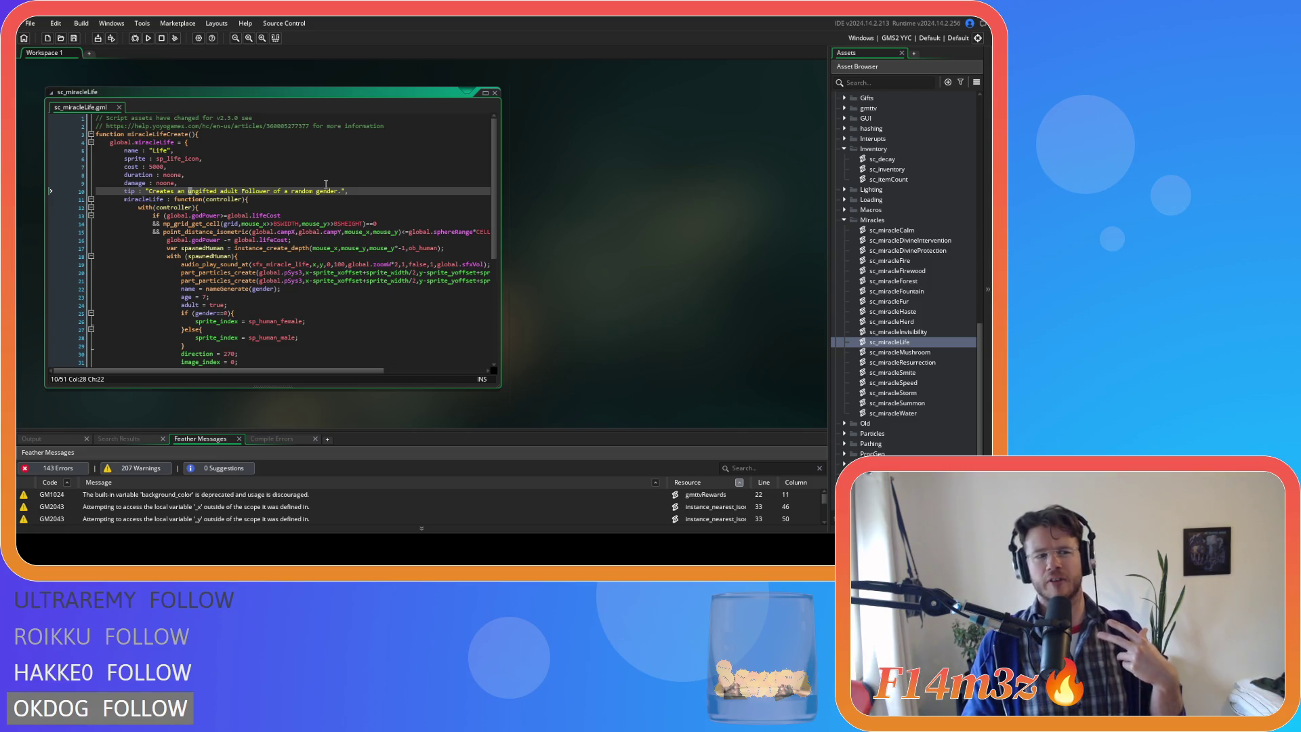
{"action": "mouse_move", "coordinate": [311, 223]}
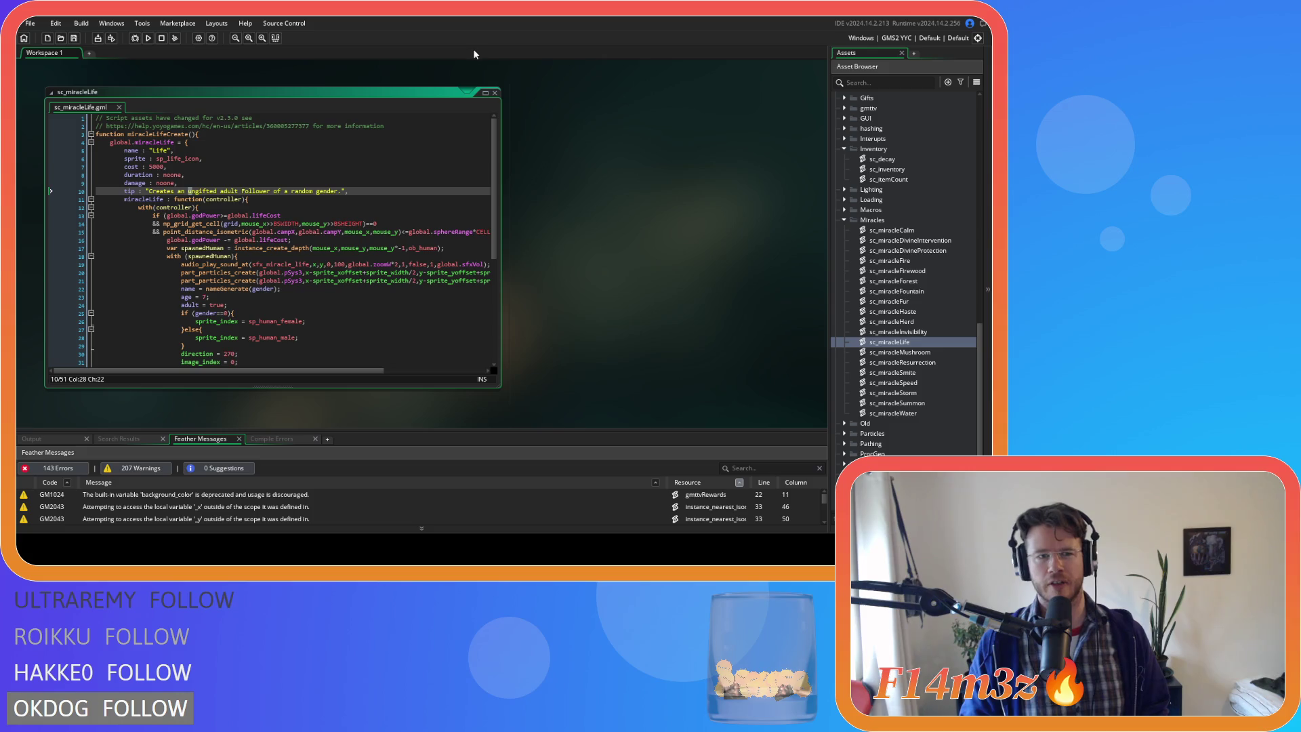
{"action": "left_click", "coordinate": [374, 190]}
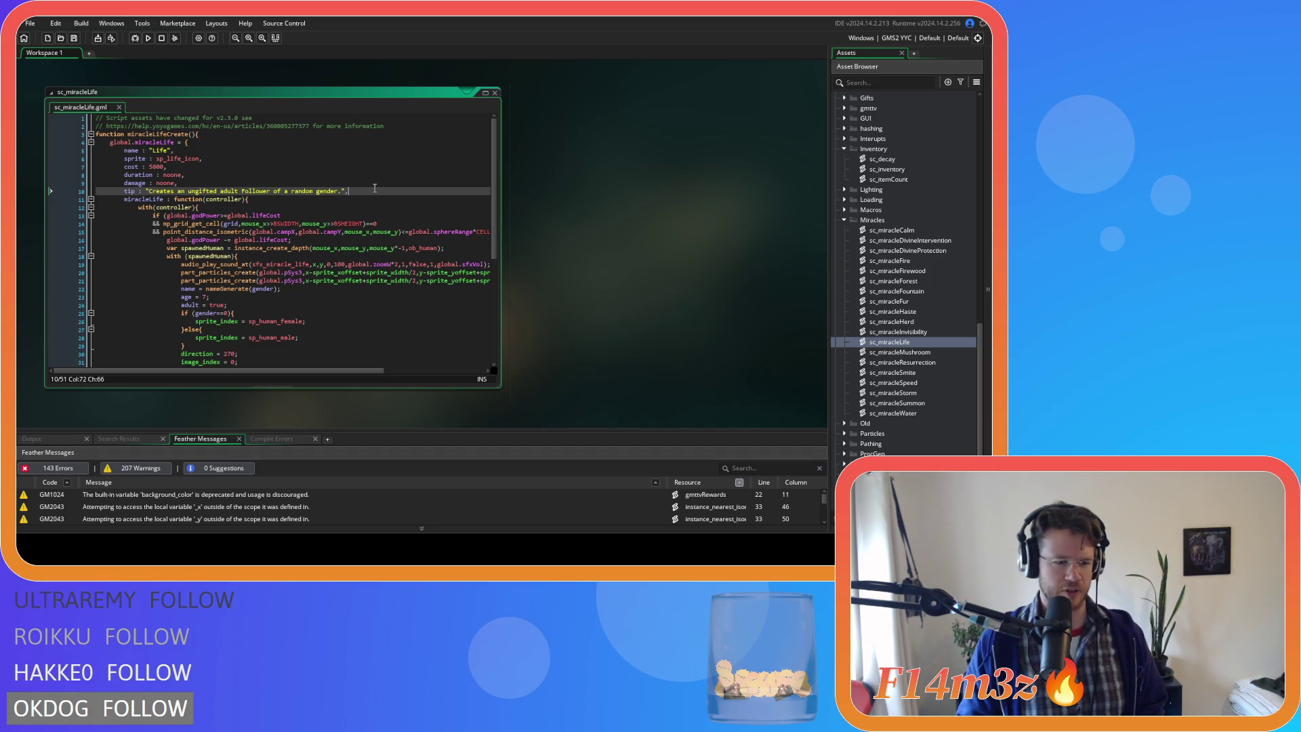
{"action": "left_click", "coordinate": [390, 185]}
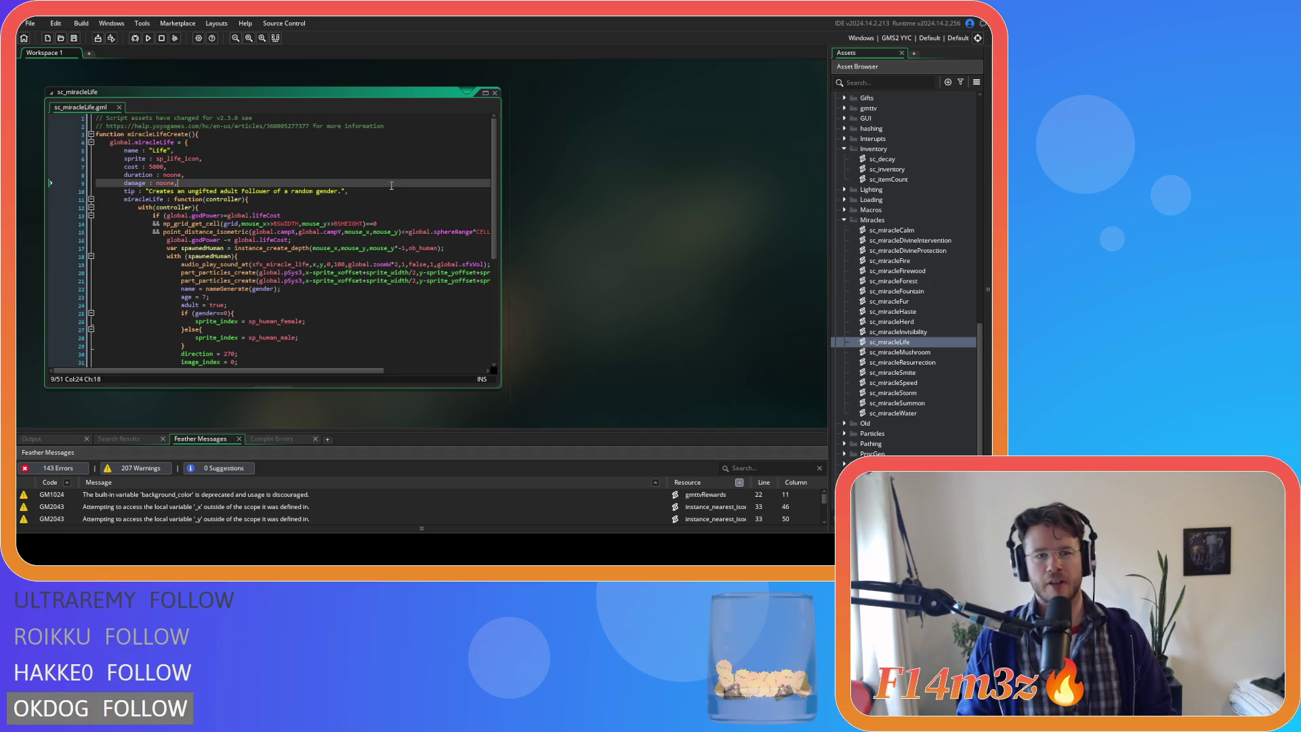
- Replace global.lifeCost with cost in the cost check on line 13 and save
{"action": "mouse_move", "coordinate": [352, 191]}
{"action": "left_mouse_down"}
{"action": "mouse_move", "coordinate": [224, 183]}
{"action": "mouse_move", "coordinate": [94, 133]}
{"action": "left_mouse_up"}
{"action": "right_click", "coordinate": [138, 170]}
{"action": "key", "text": "Escape"}
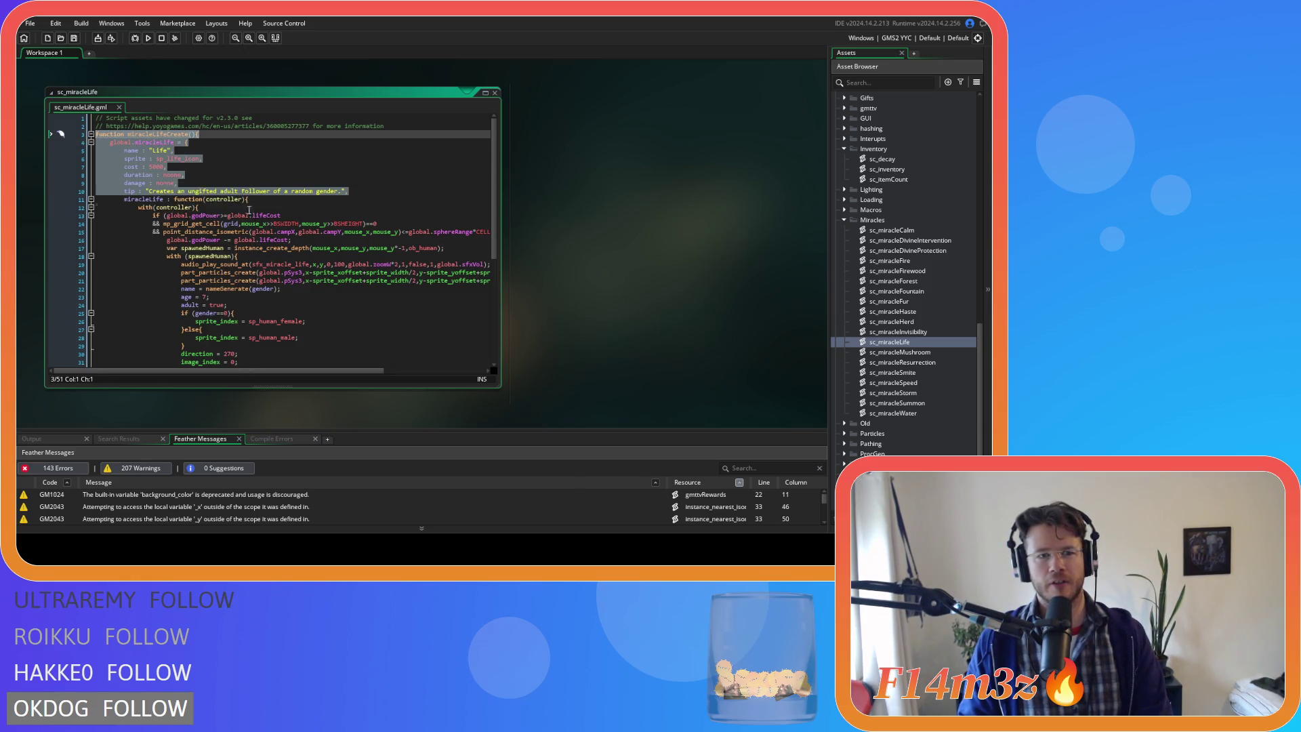
{"action": "left_click", "coordinate": [223, 207]}
{"action": "left_click_drag", "start_coordinate": [230, 215], "coordinate": [282, 216]}
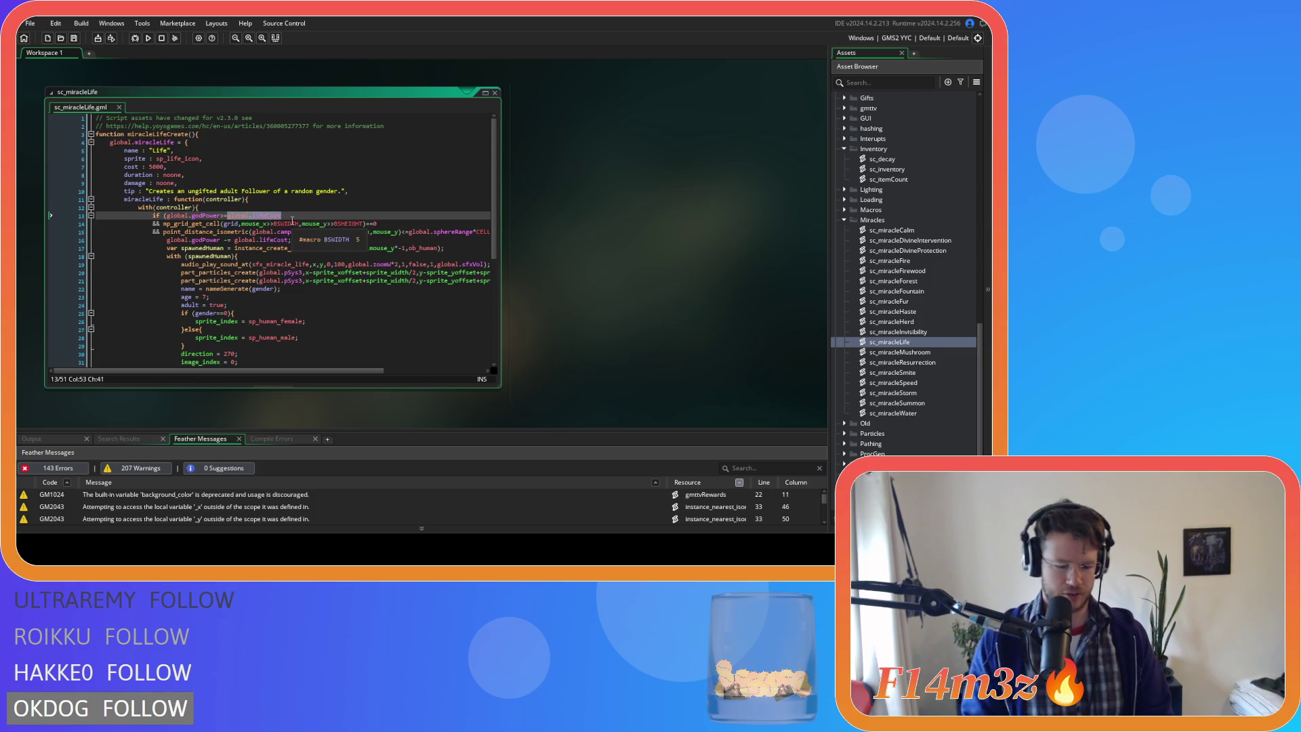
{"action": "type", "text": "cost"}
{"action": "key", "text": "ctrl+s"}
- Replace global.lifeCost with cost on line 16, save, and pick the Mushroom miracle script in the assets
{"action": "scroll", "coordinate": [203, 271], "scroll_direction": "down", "scroll_amount": 8}
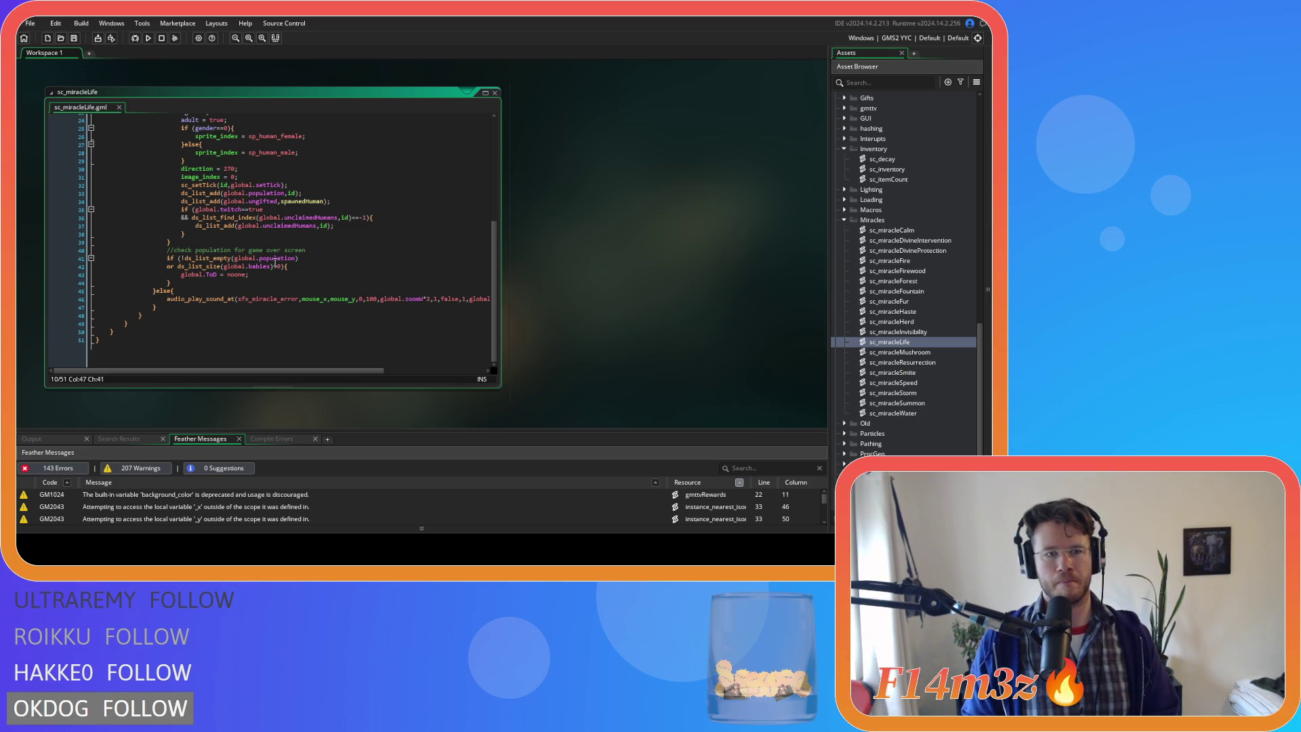
{"action": "scroll", "coordinate": [275, 261], "scroll_direction": "up", "scroll_amount": 4}
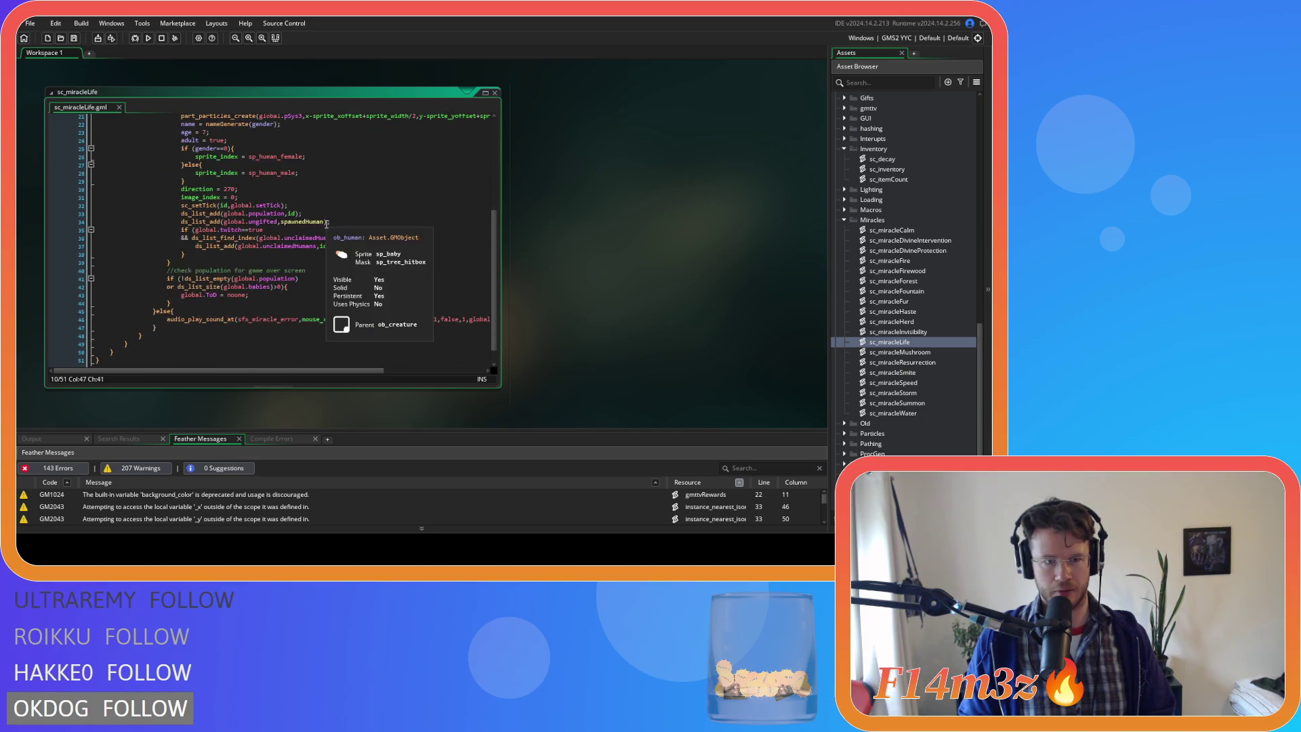
{"action": "scroll", "coordinate": [374, 315], "scroll_direction": "up", "scroll_amount": 2}
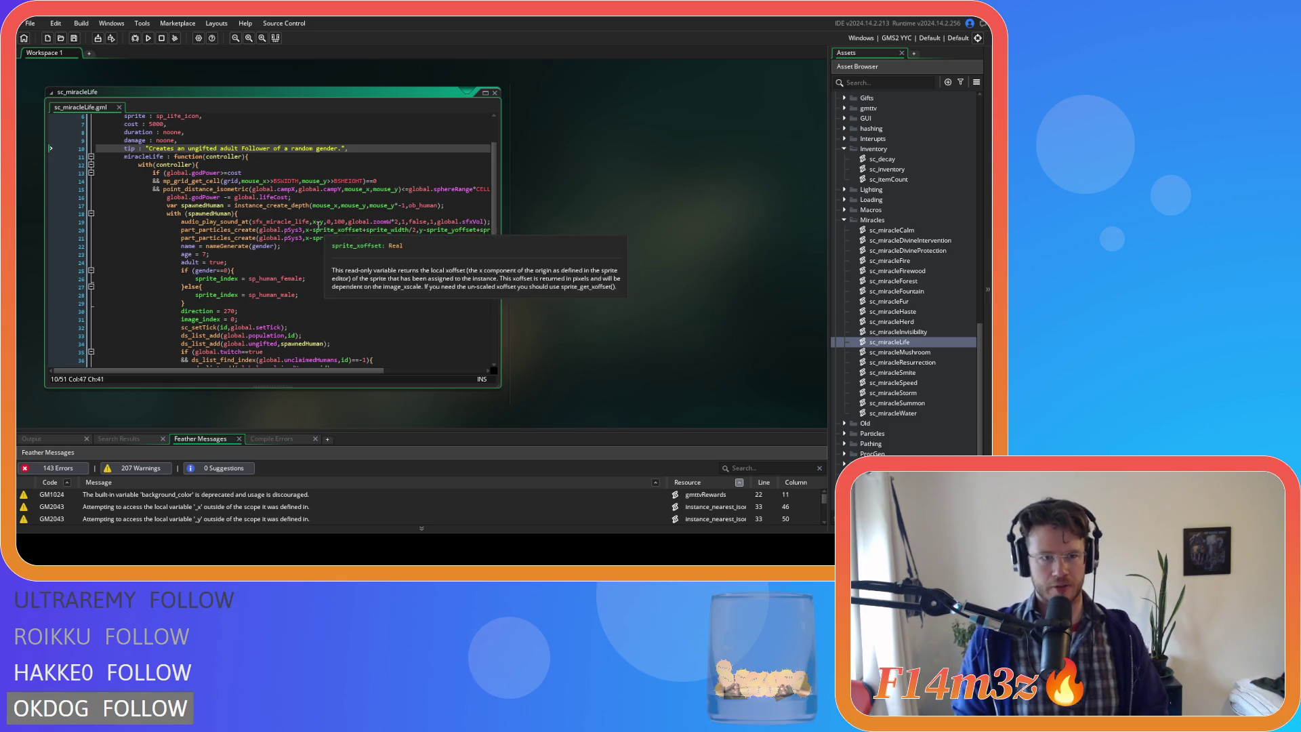
{"action": "mouse_move", "coordinate": [235, 197]}
{"action": "left_click_drag", "start_coordinate": [235, 197], "coordinate": [289, 197]}
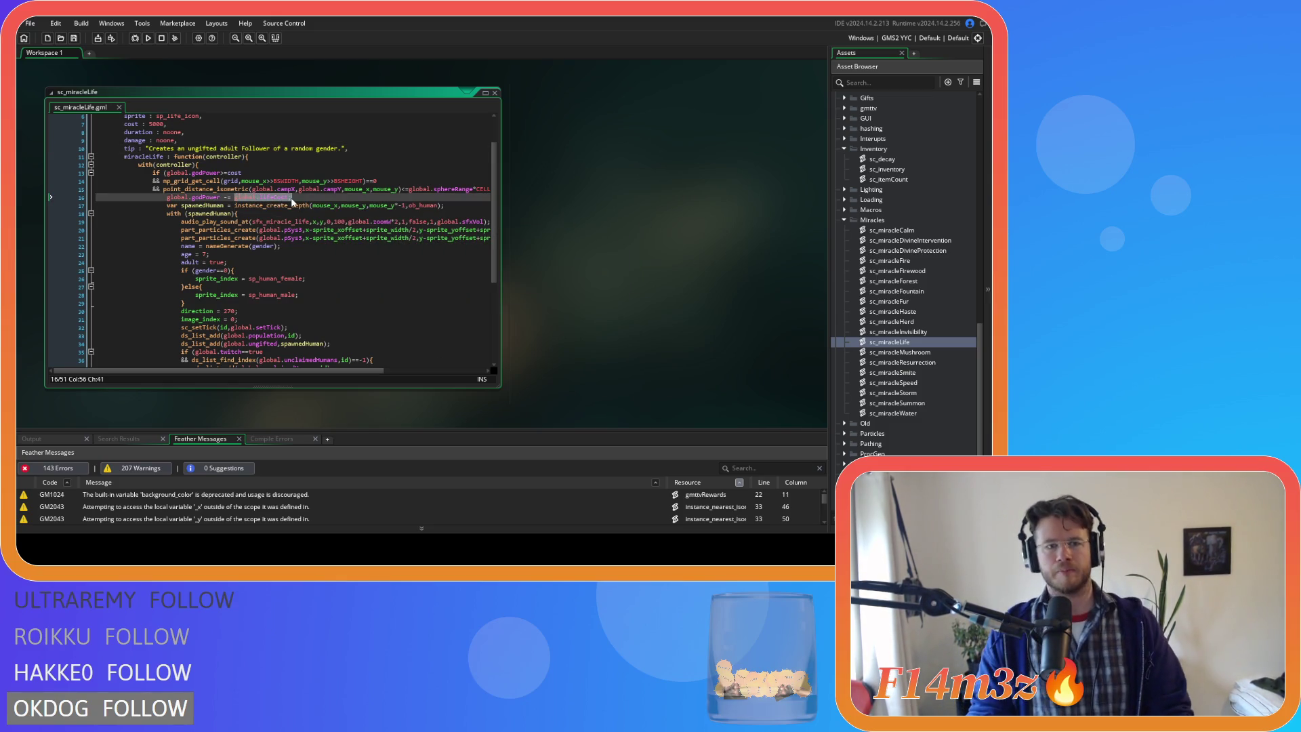
{"action": "type", "text": "cost"}
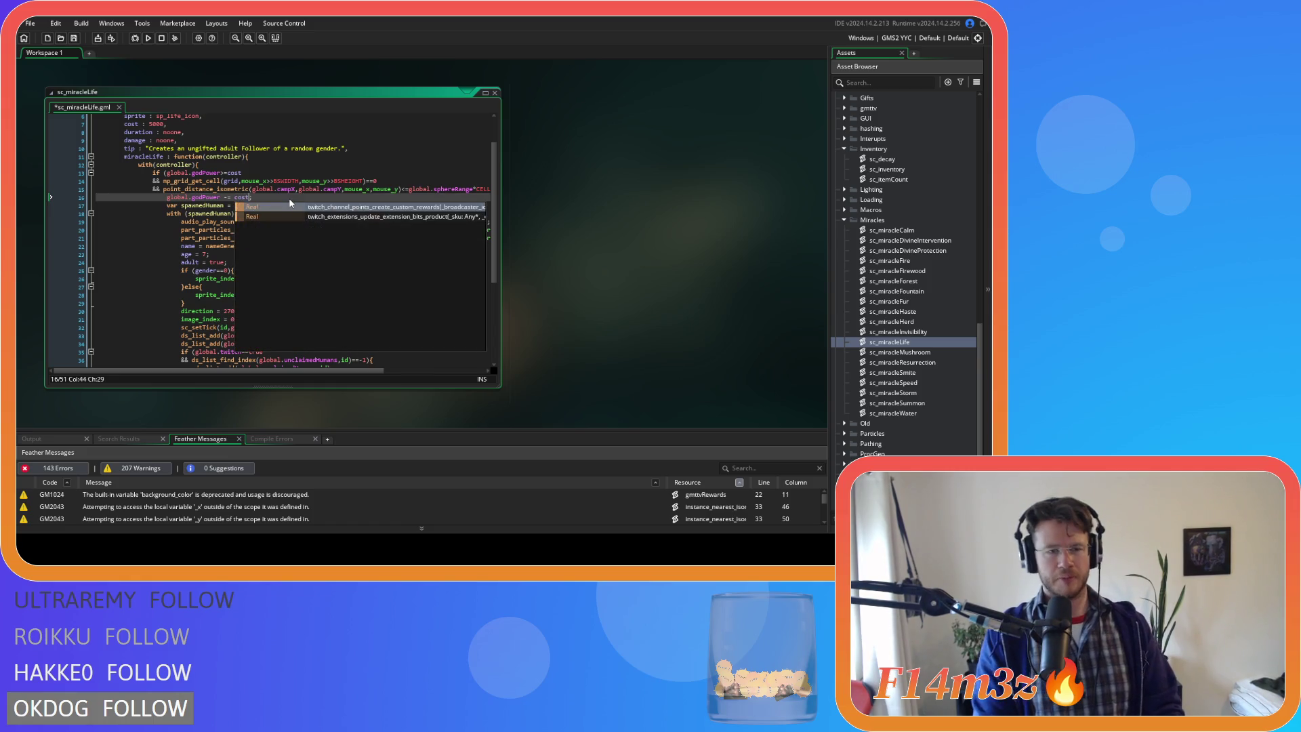
{"action": "key", "text": "ctrl+s"}
{"action": "left_click", "coordinate": [274, 189]}
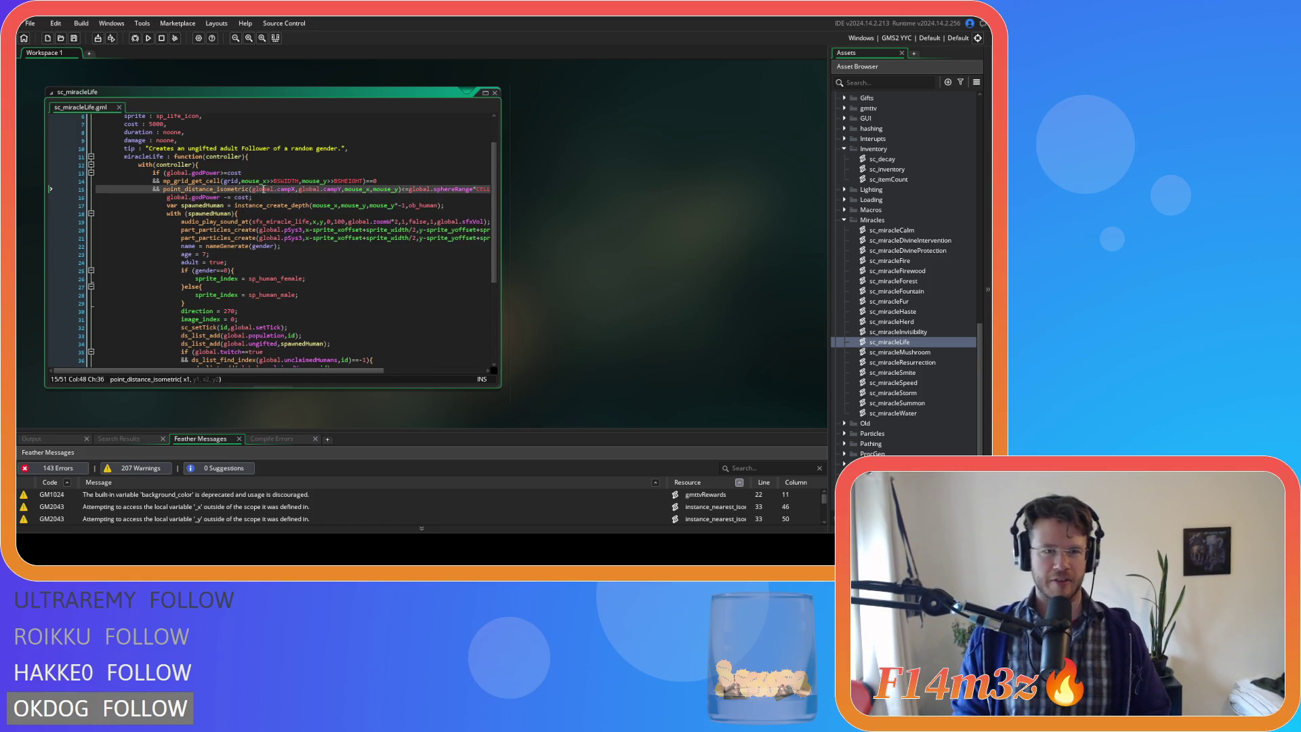
{"action": "scroll", "coordinate": [274, 183], "scroll_direction": "up", "scroll_amount": 2}
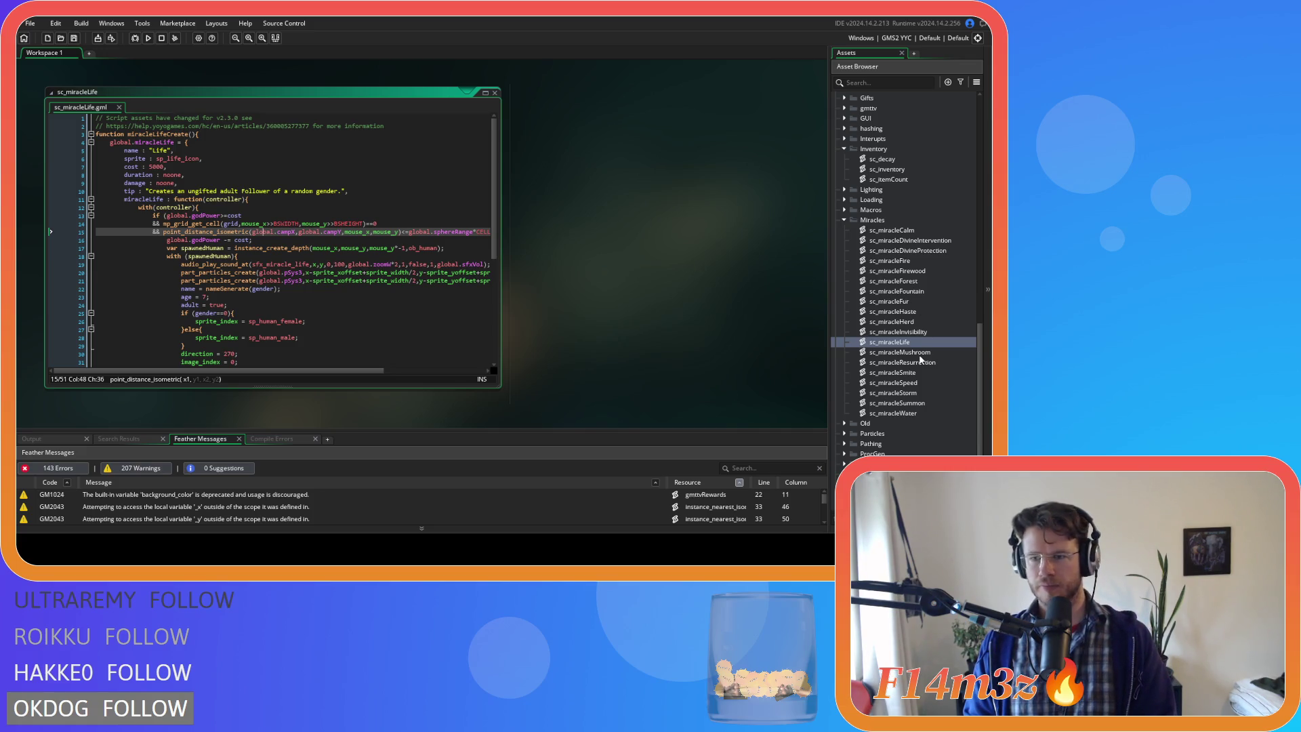
{"action": "left_click", "coordinate": [495, 92]}
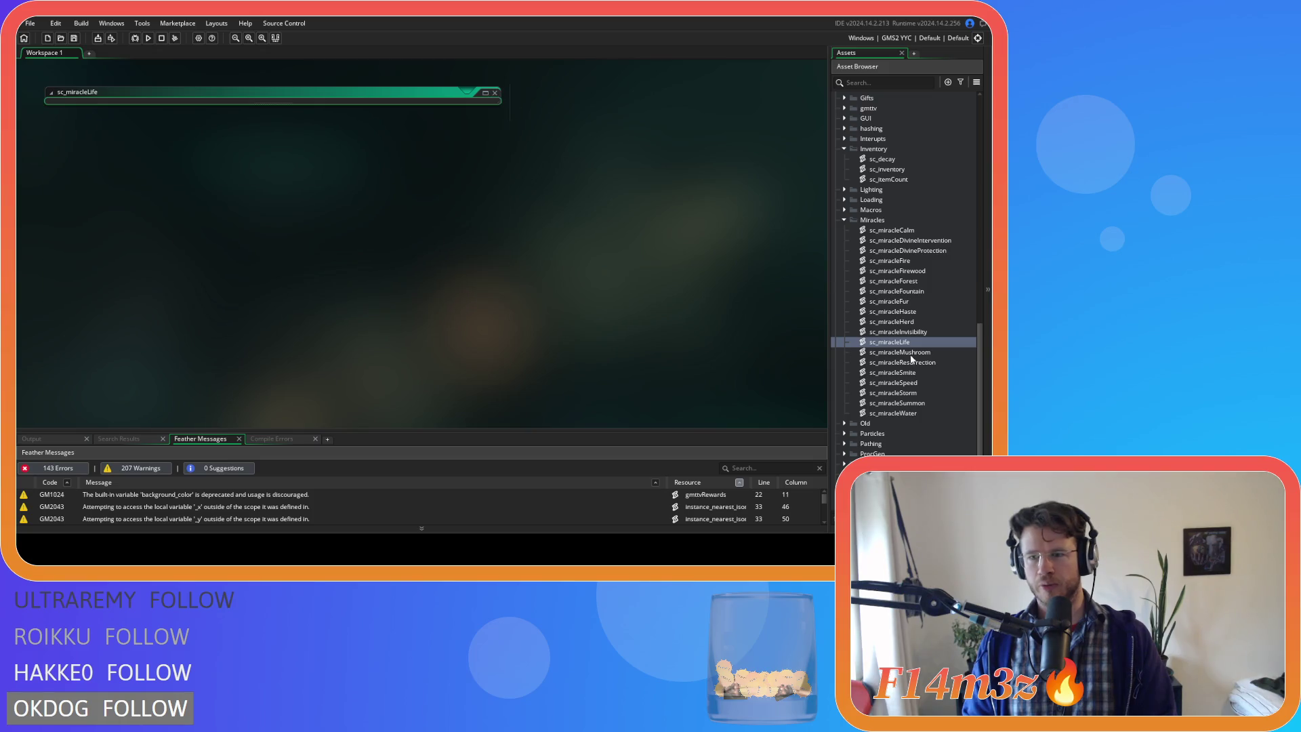
- Open sc_miracleMushroom and paste the Life struct block above miracleMushroom
{"action": "double_click", "coordinate": [898, 352]}
{"action": "left_click", "coordinate": [299, 273]}
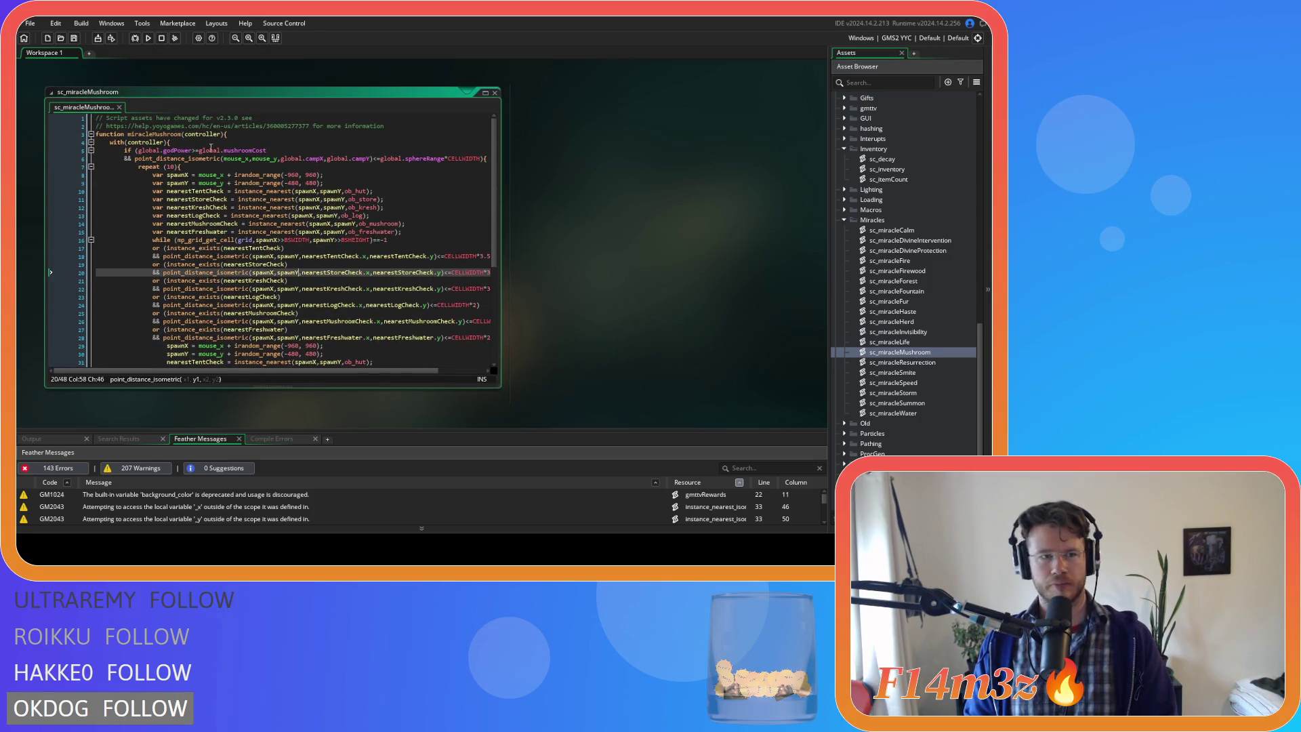
{"action": "left_click", "coordinate": [333, 134]}
{"action": "key", "text": "ctrl+v"}
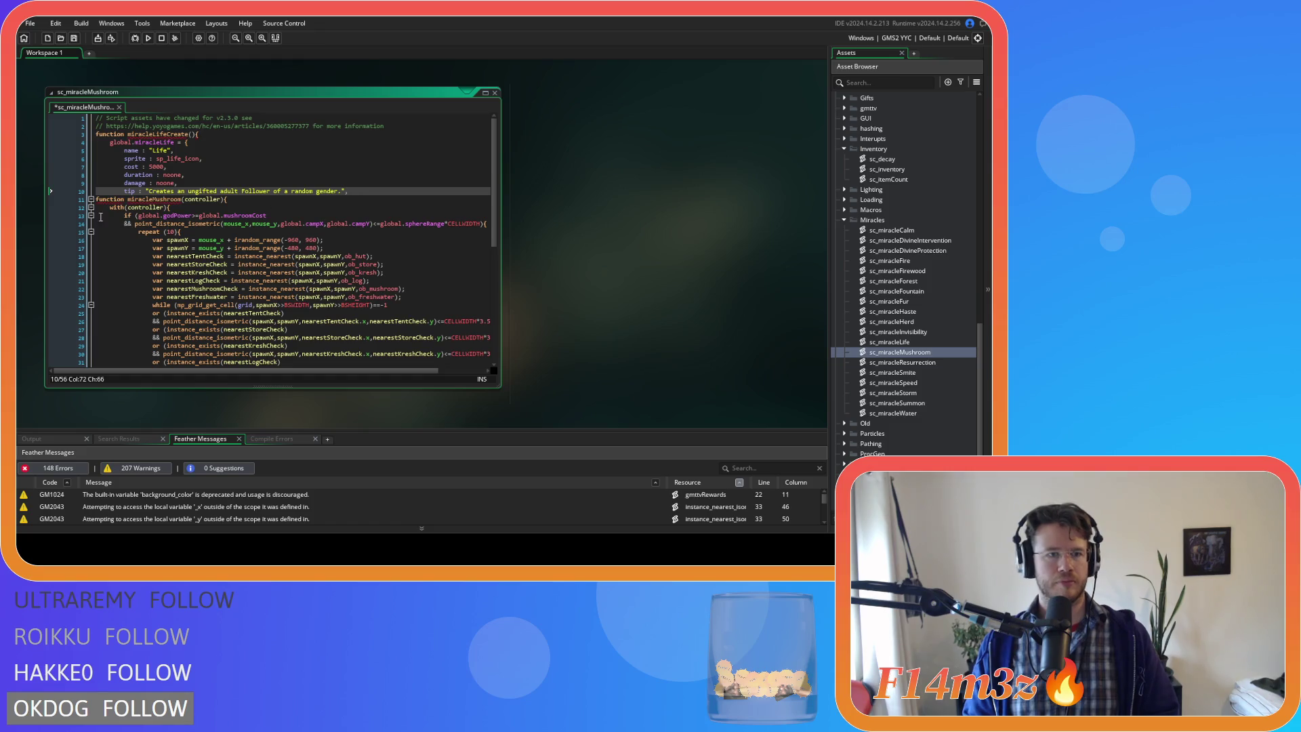
- Rename Life to Mushroom in the create function, global struct variable and name field
{"action": "mouse_move", "coordinate": [98, 200]}
{"action": "left_mouse_down"}
{"action": "mouse_move", "coordinate": [170, 369]}
{"action": "mouse_move", "coordinate": [263, 456]}
{"action": "left_mouse_up"}
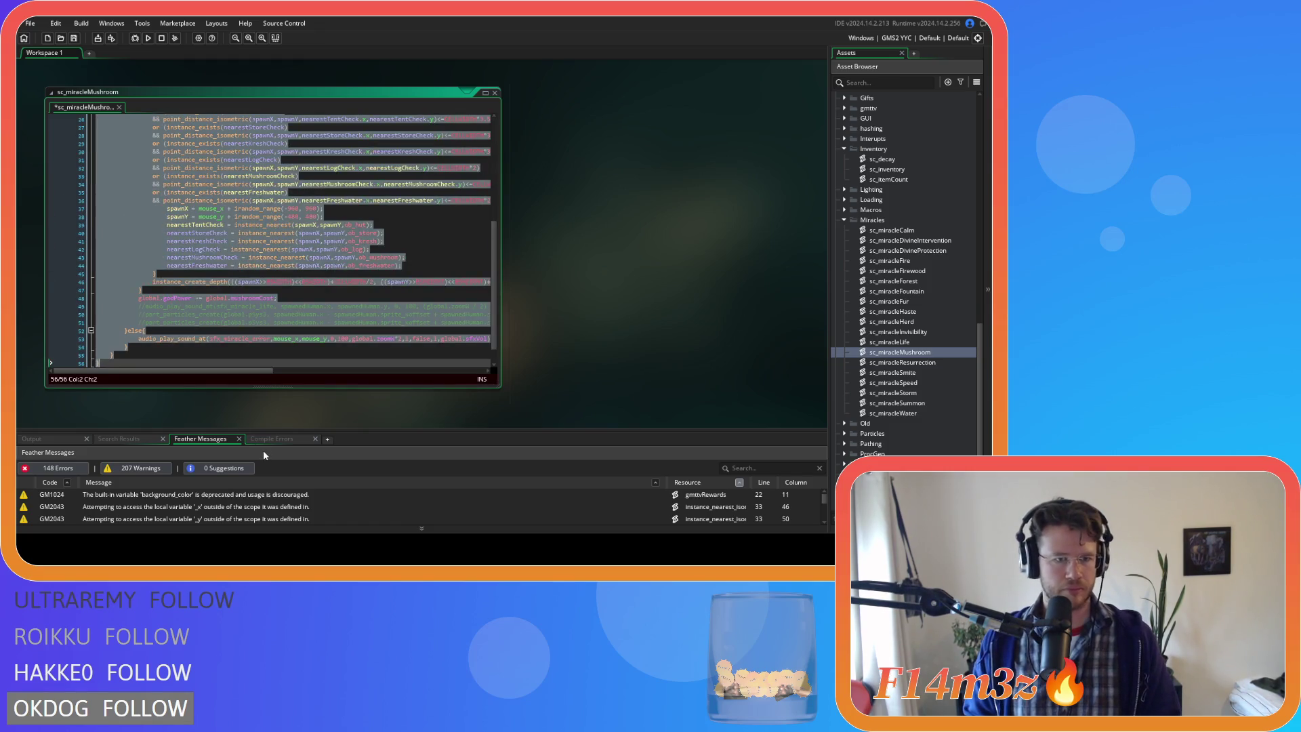
{"action": "scroll", "coordinate": [305, 347], "scroll_direction": "up", "scroll_amount": 8}
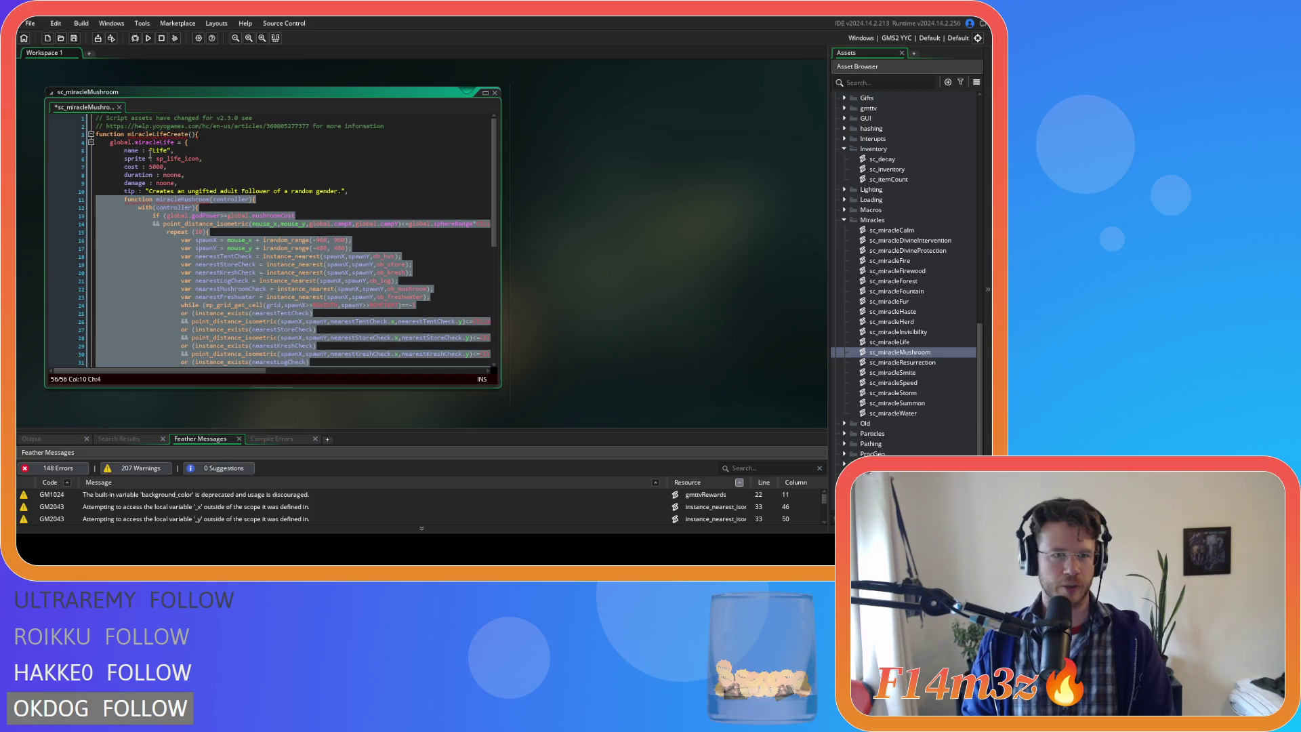
{"action": "left_click", "coordinate": [158, 134]}
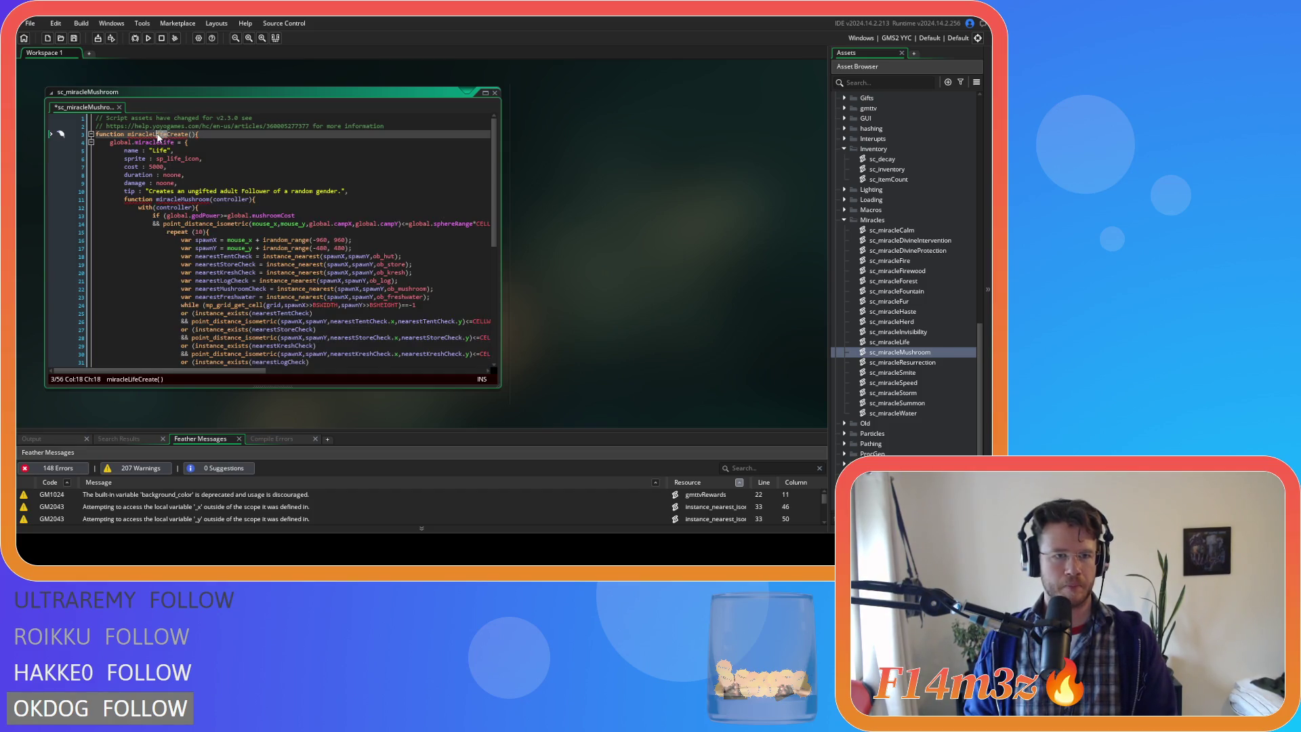
{"action": "double_click", "coordinate": [158, 135]}
{"action": "type", "text": "Mushroom"}
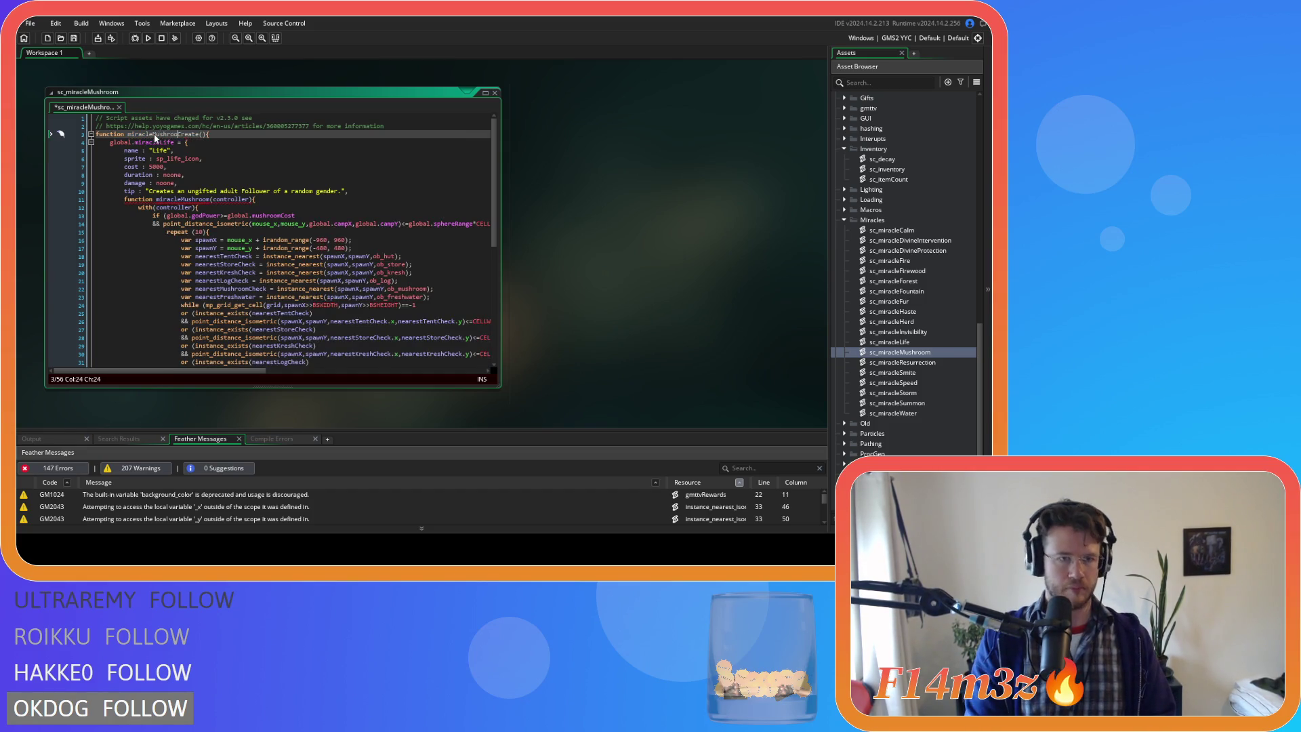
{"action": "key", "text": "shift+Left"}
{"action": "key", "text": "shift+Left"}
{"action": "key", "text": "shift+Left"}
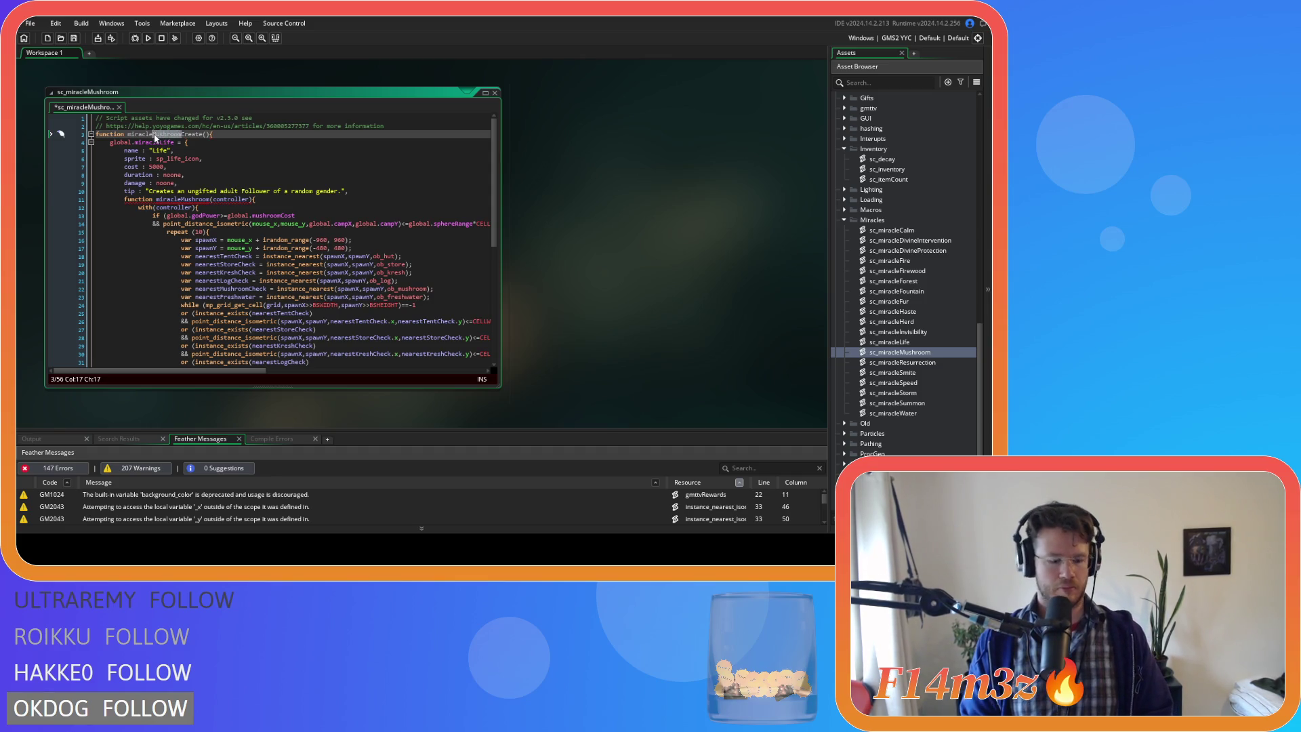
{"action": "left_click", "coordinate": [161, 143]}
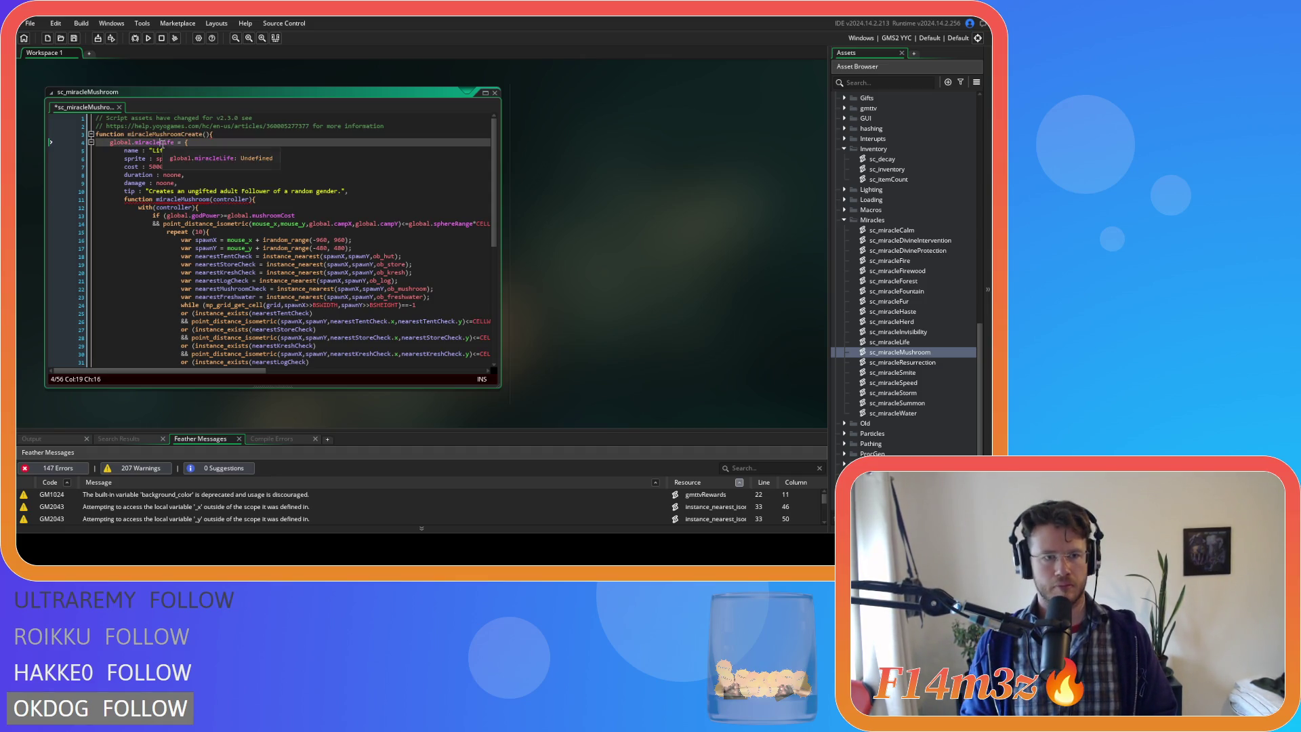
{"action": "key", "text": "shift+Right"}
{"action": "key", "text": "shift+Right"}
{"action": "key", "text": "shift+Right"}
{"action": "type", "text": "Mushroom"}
{"action": "double_click", "coordinate": [157, 151]}
{"action": "type", "text": "Mushroom"}
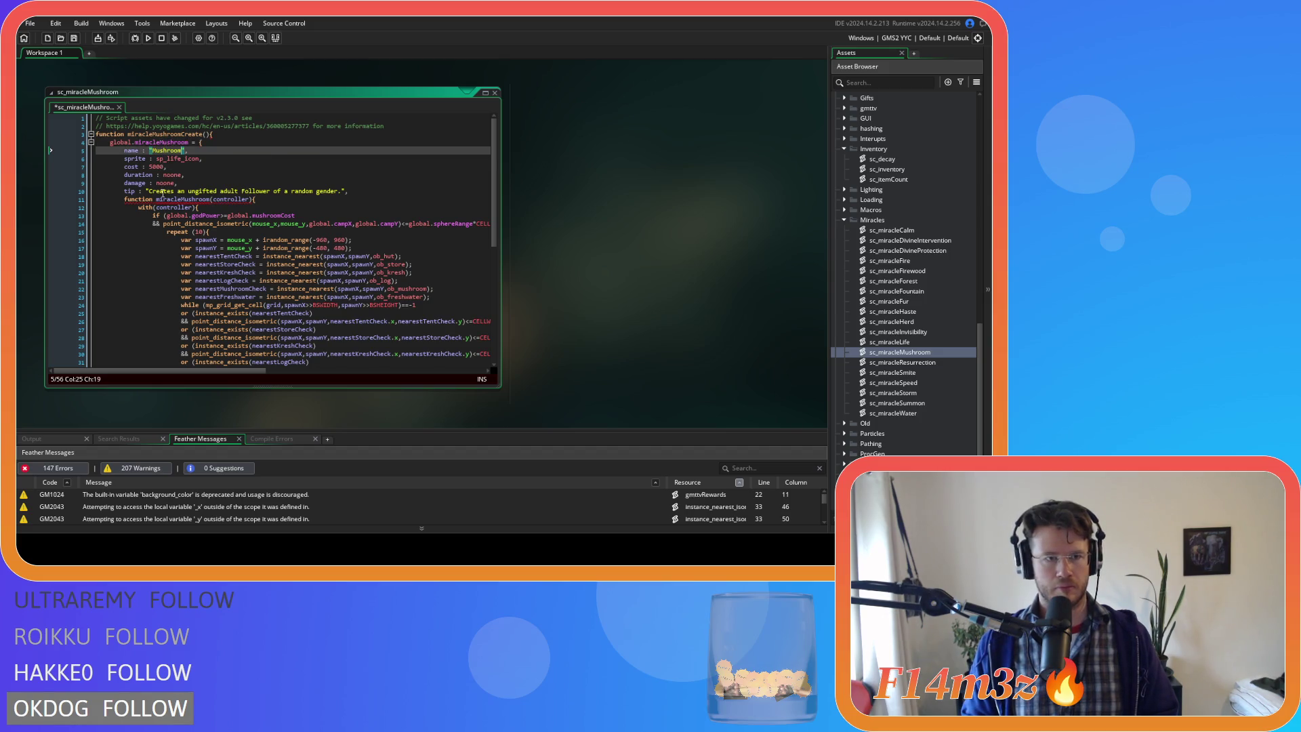
{"action": "left_click", "coordinate": [148, 207]}
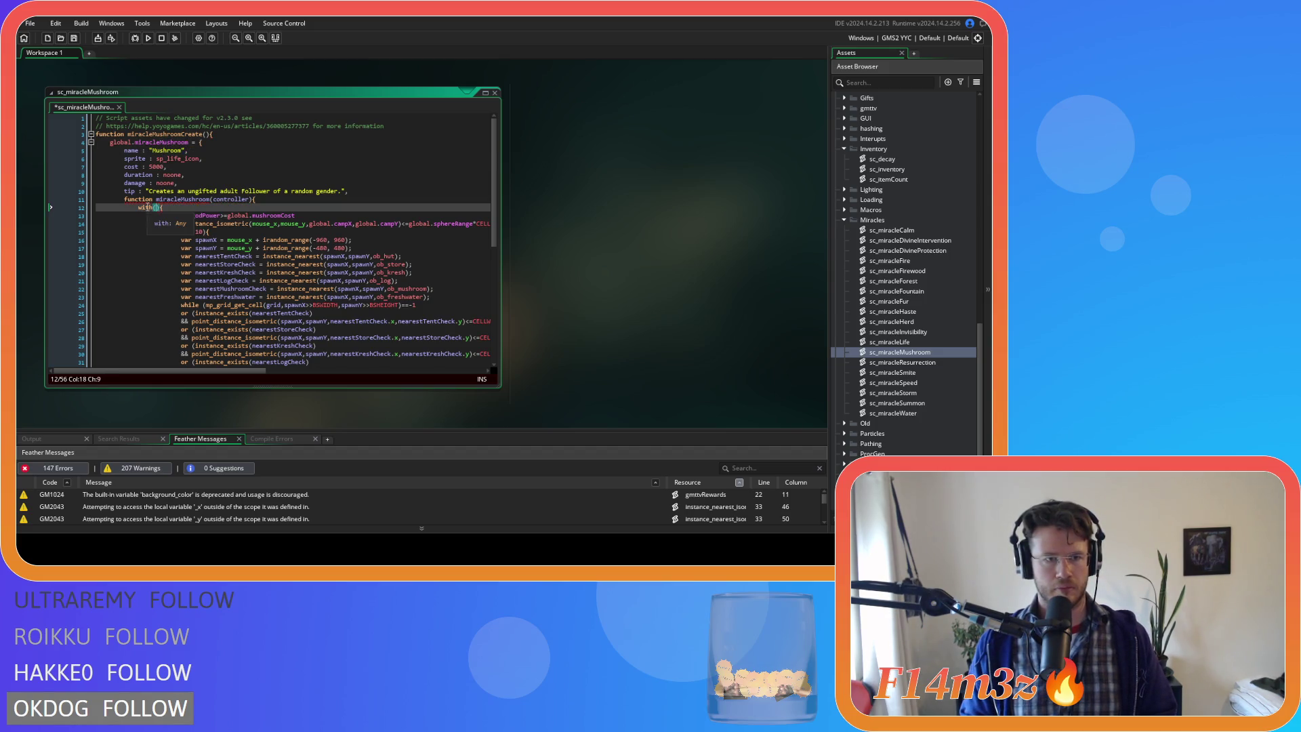
{"action": "type", "text": "controller"}
- Turn the old function into a member, miracleMushroom : function(controller), and save
{"action": "left_click", "coordinate": [211, 199]}
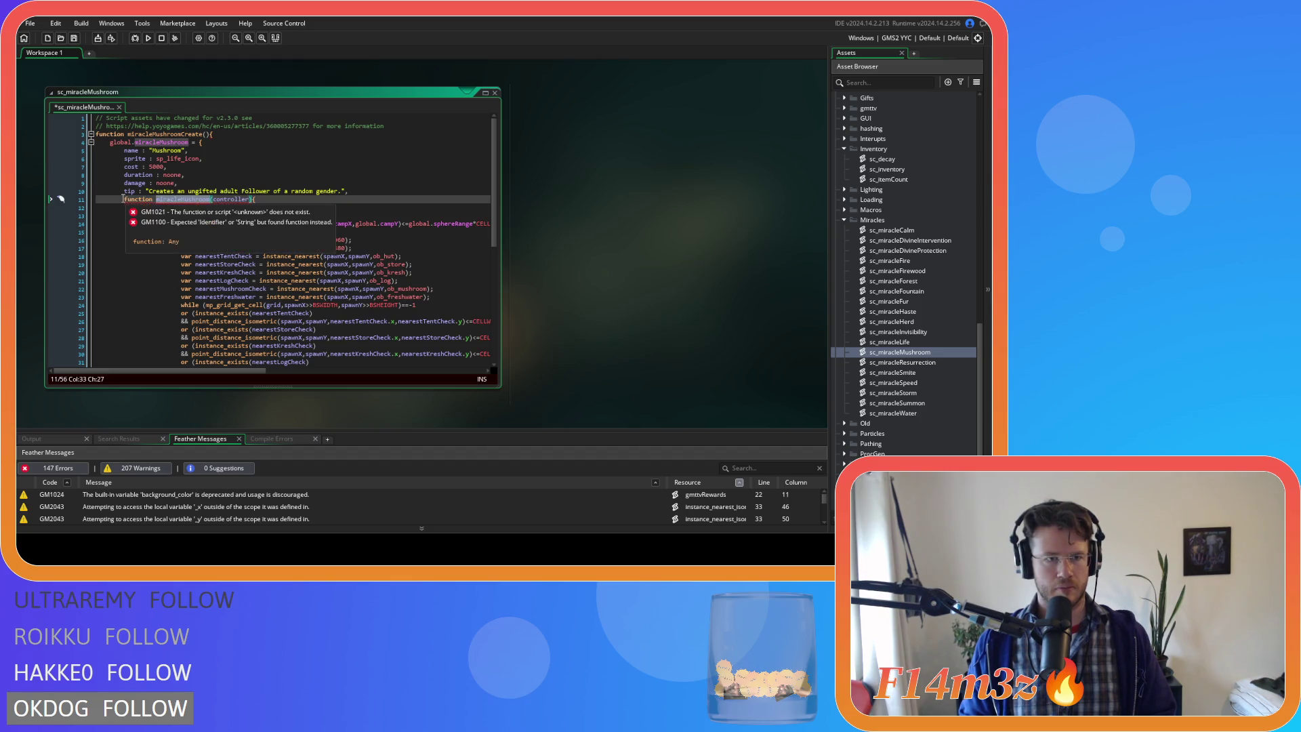
{"action": "key", "text": "ctrl+shift+Left"}
{"action": "key", "text": "ctrl+x"}
{"action": "left_click", "coordinate": [123, 199]}
{"action": "key", "text": "ctrl+v"}
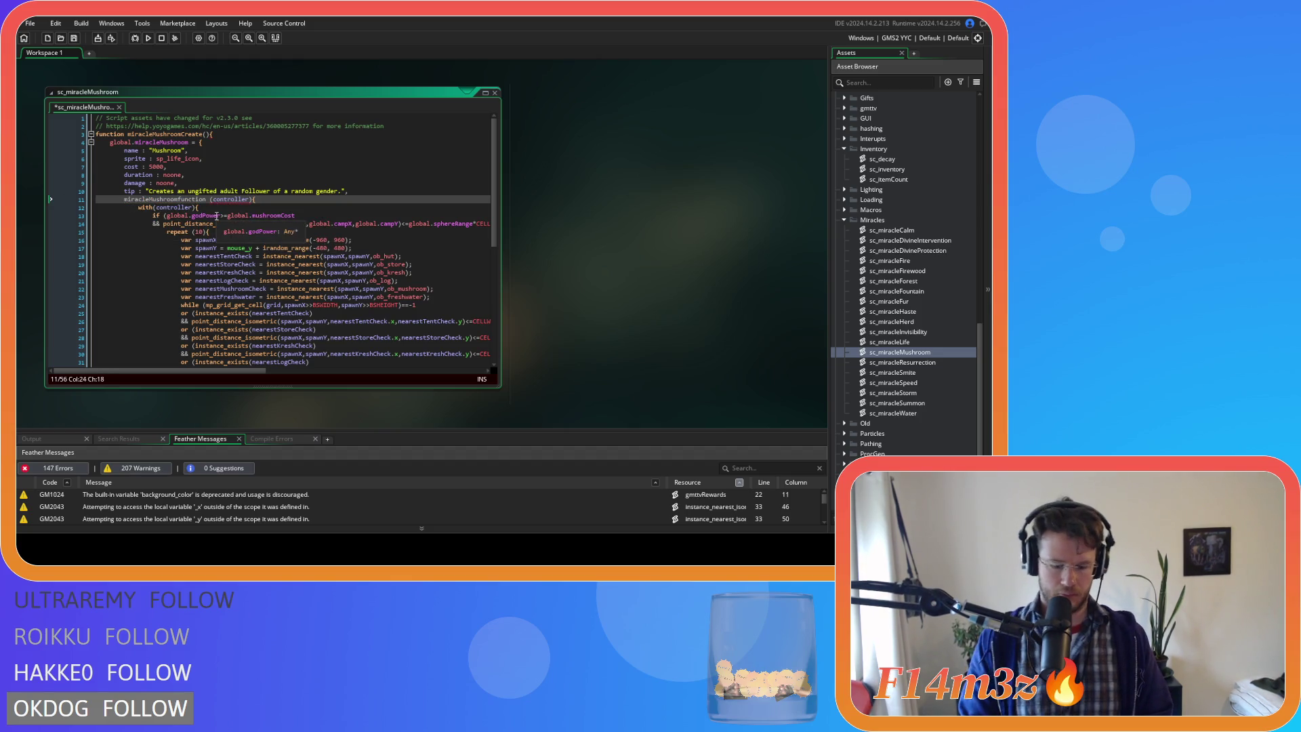
{"action": "type", "text": ":"}
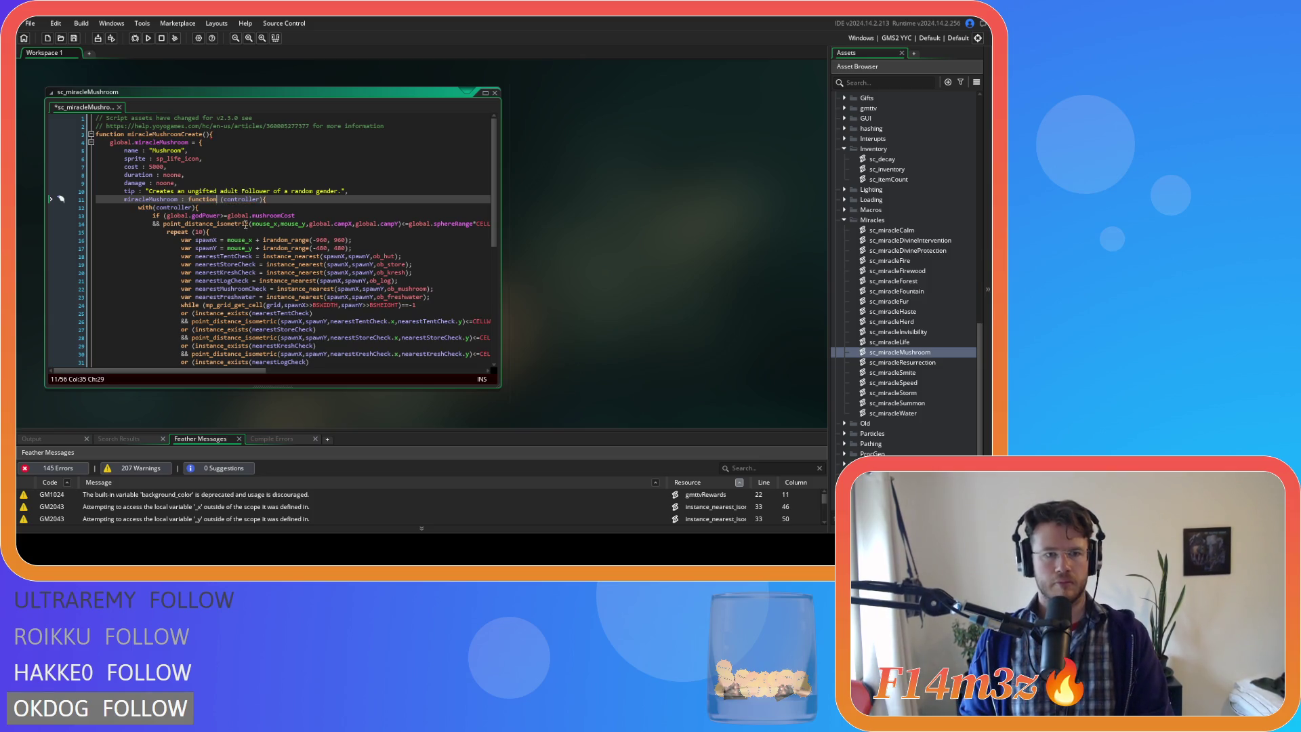
{"action": "key", "text": "BackSpace"}
{"action": "key", "text": "Escape"}
{"action": "key", "text": "Up"}
{"action": "key", "text": "Up"}
{"action": "key", "text": "Up"}
{"action": "key", "text": "ctrl+s"}
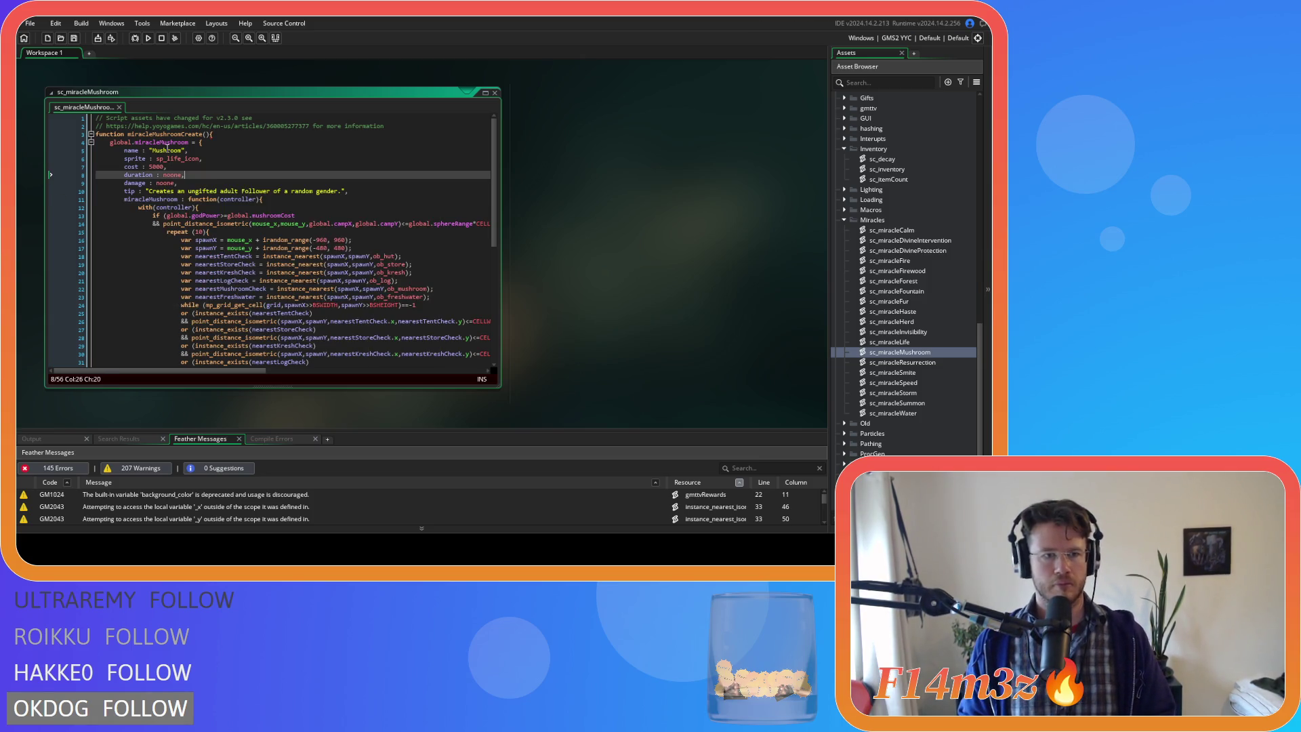
- Set the sprite to sp_mushroom_icon and cost to 250, save, and select the old tip text
{"action": "left_click", "coordinate": [165, 146]}
{"action": "left_click", "coordinate": [181, 160]}
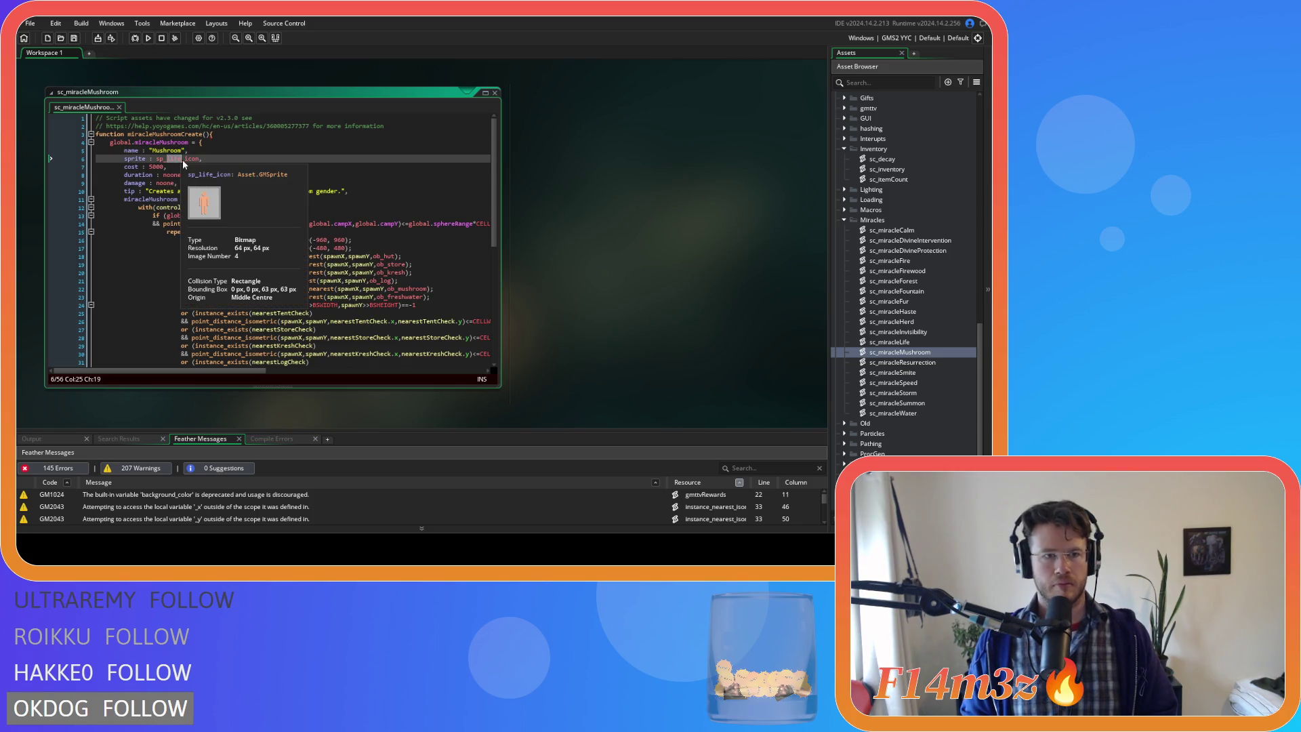
{"action": "type", "text": "shroom"}
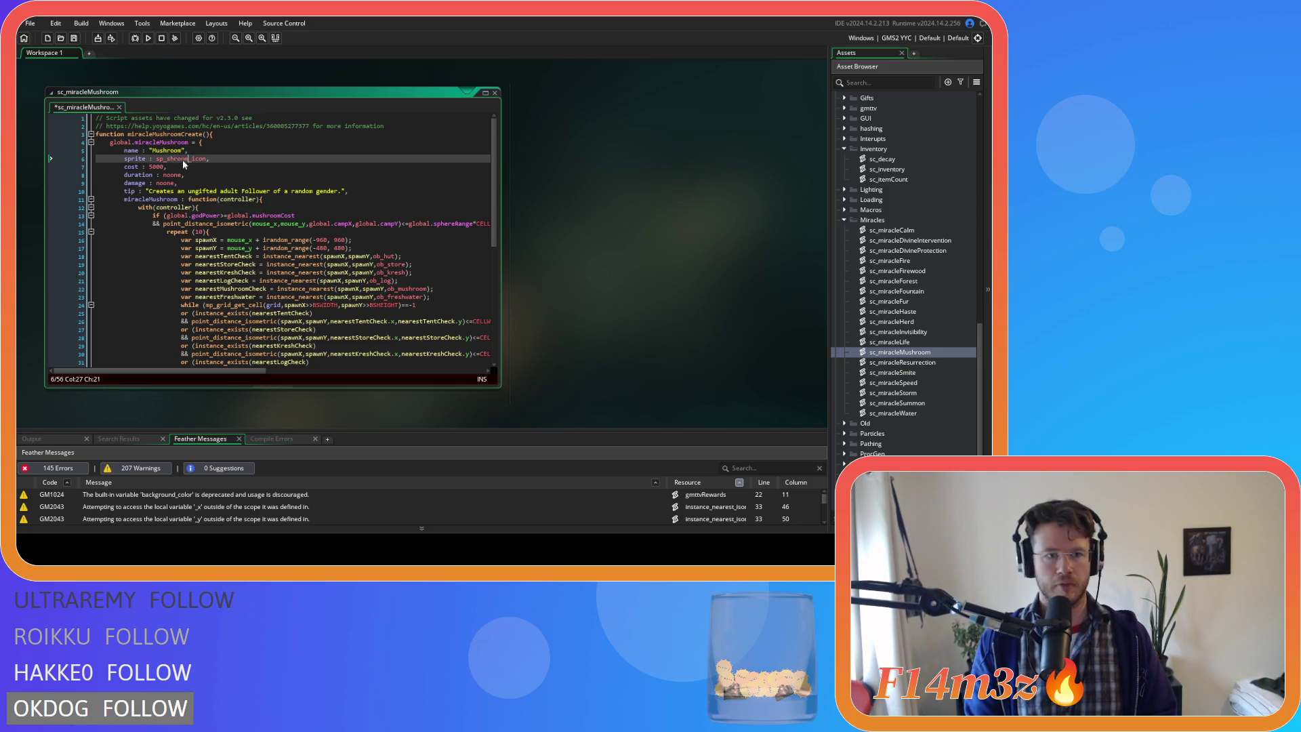
{"action": "key", "text": "BackSpace"}
{"action": "key", "text": "BackSpace"}
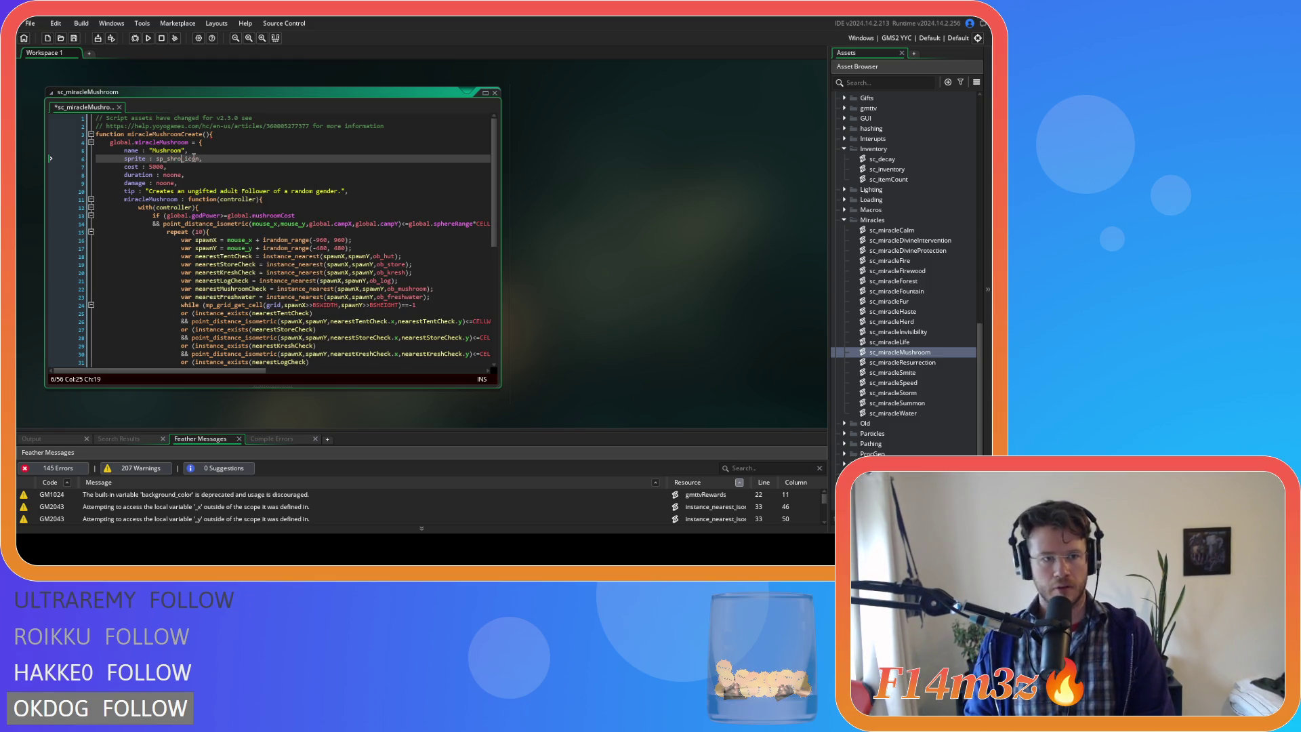
{"action": "key", "text": "BackSpace"}
{"action": "key", "text": "BackSpace"}
{"action": "key", "text": "BackSpace"}
{"action": "type", "text": "mushr"}
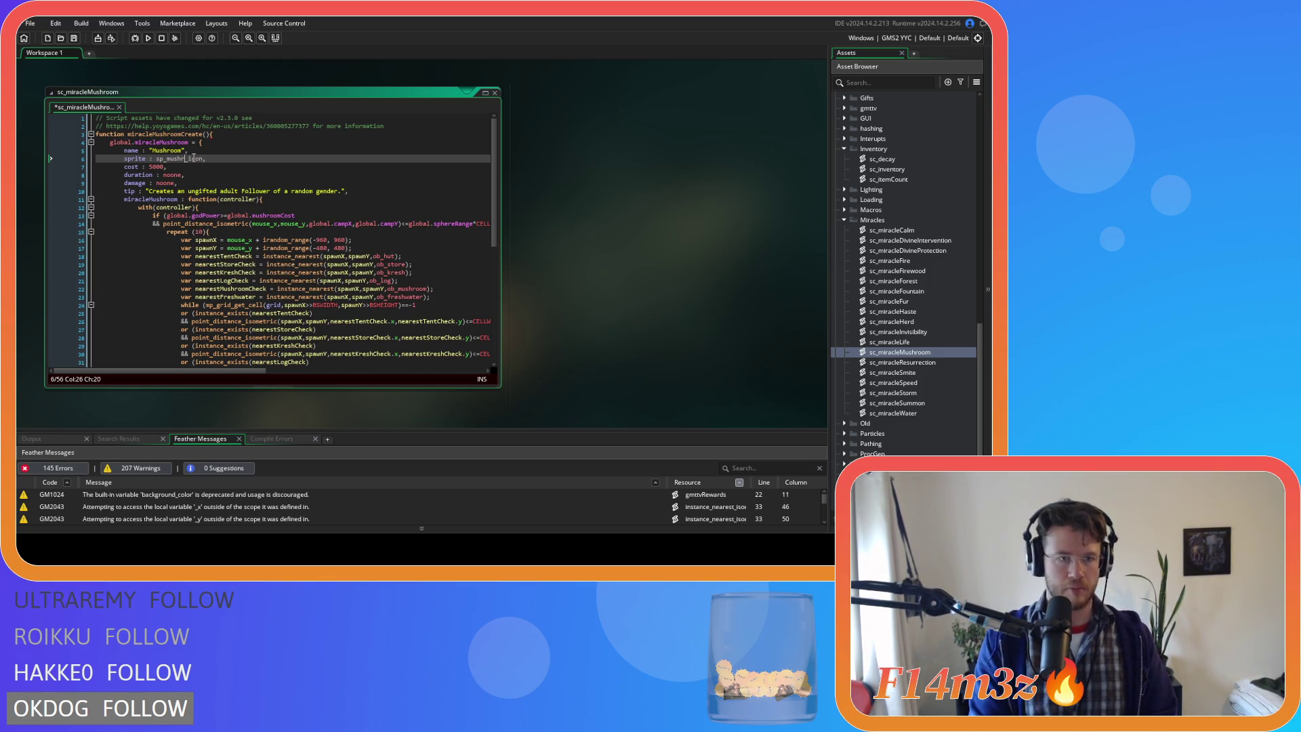
{"action": "type", "text": "oom"}
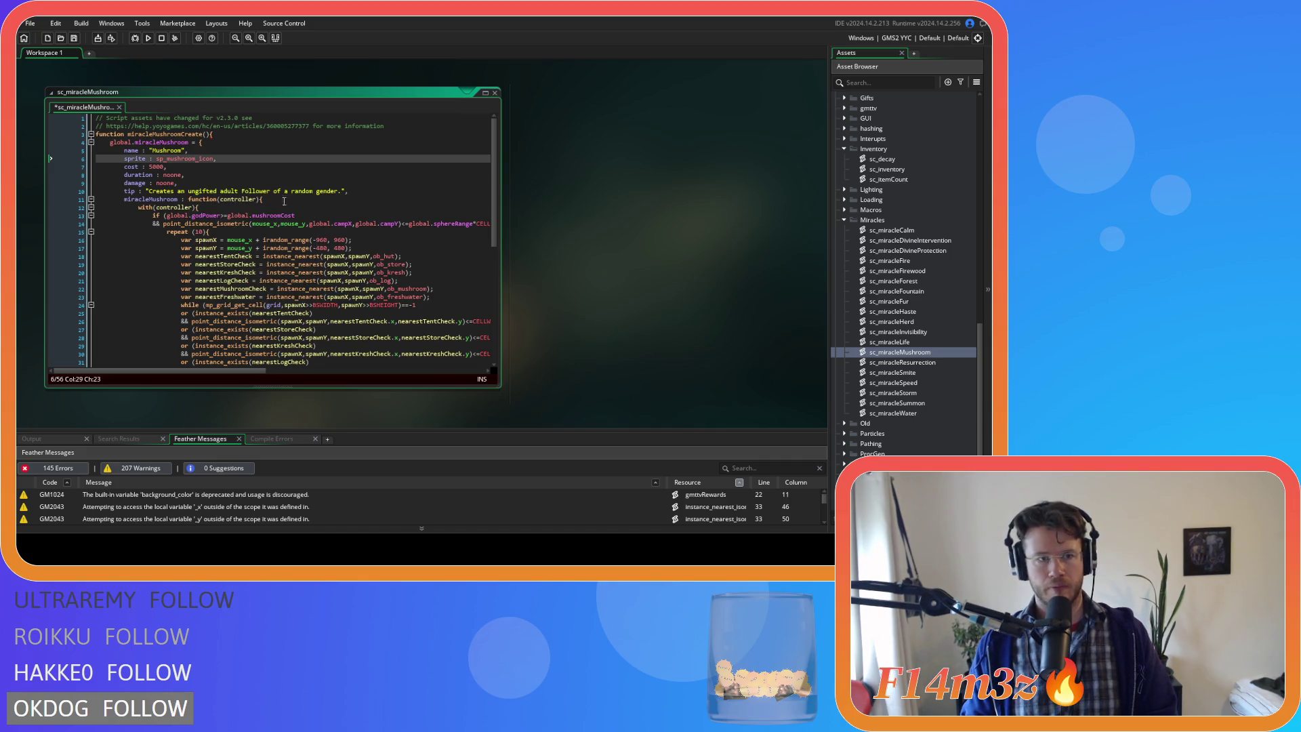
{"action": "double_click", "coordinate": [156, 167]}
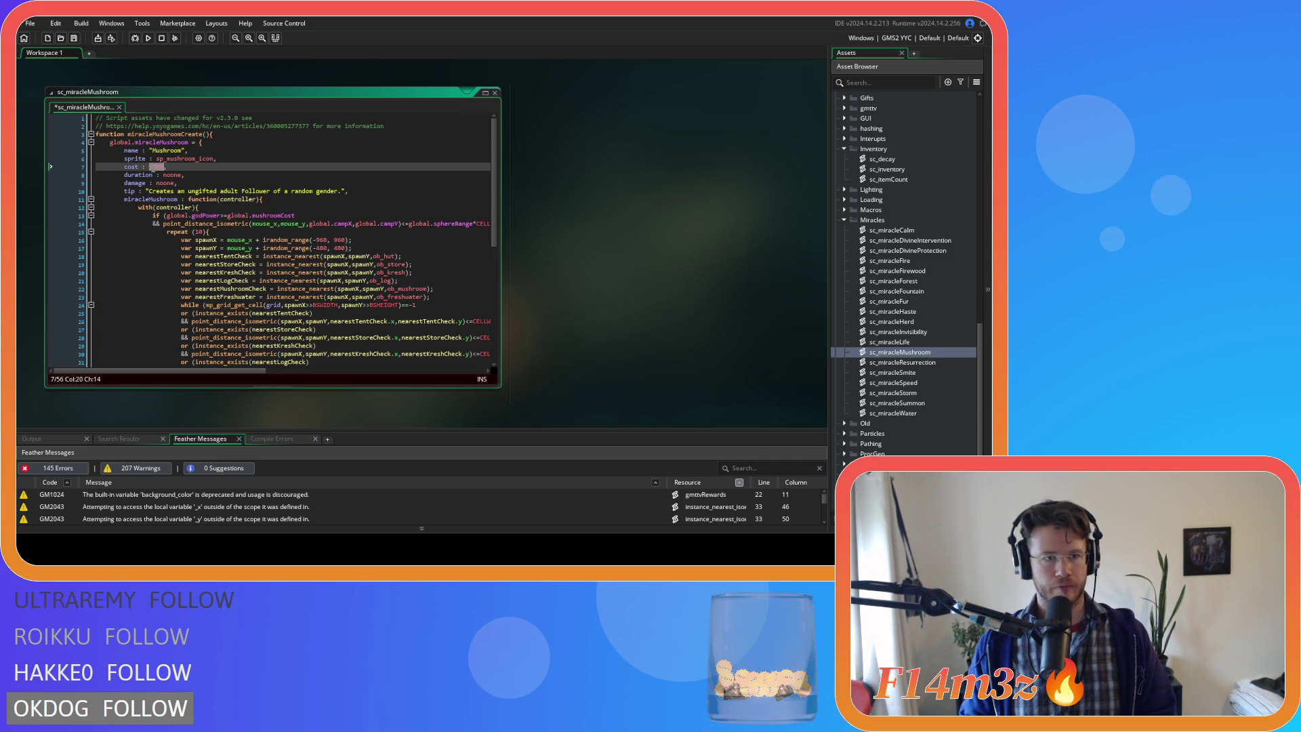
{"action": "type", "text": "250"}
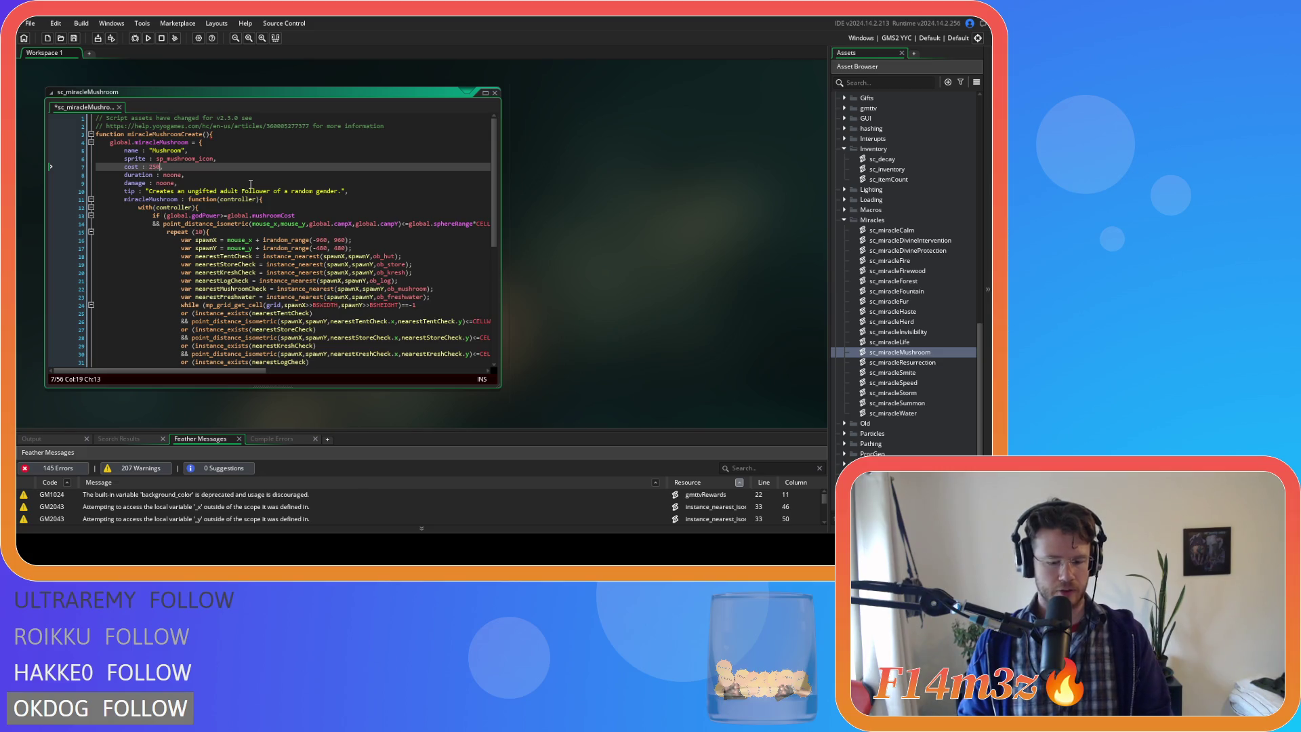
{"action": "key", "text": "ctrl+s"}
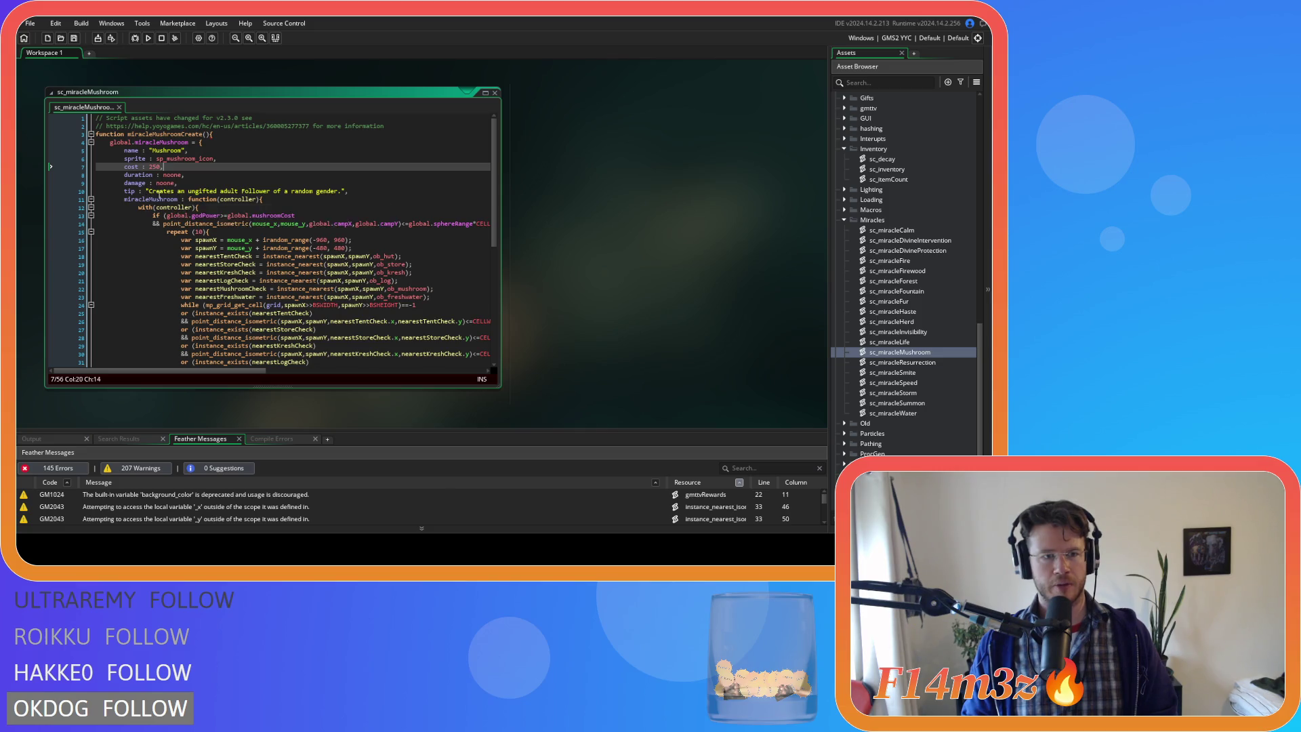
{"action": "left_click_drag", "start_coordinate": [149, 191], "coordinate": [299, 196]}
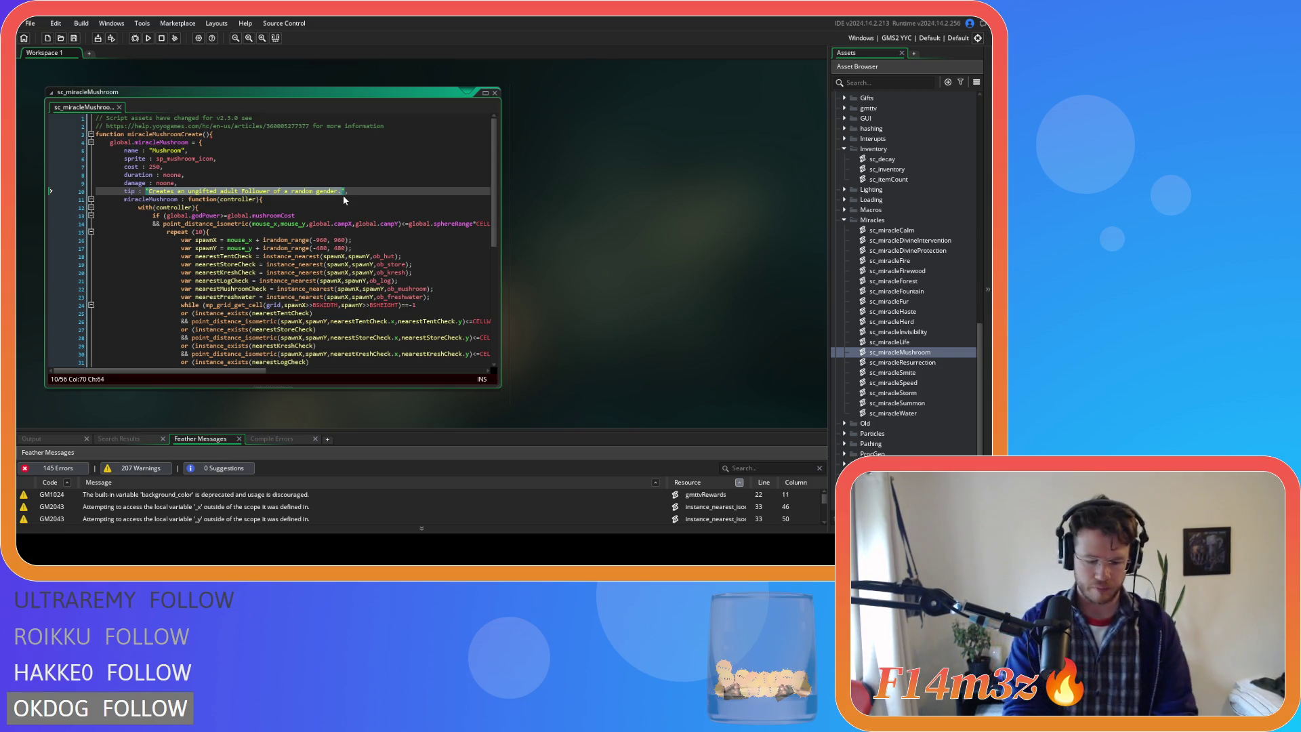
- Type the tip "Conjures a patch of 10 Mushrooms.", fixing typos along the way, and save
{"action": "type", "text": "Conures"}
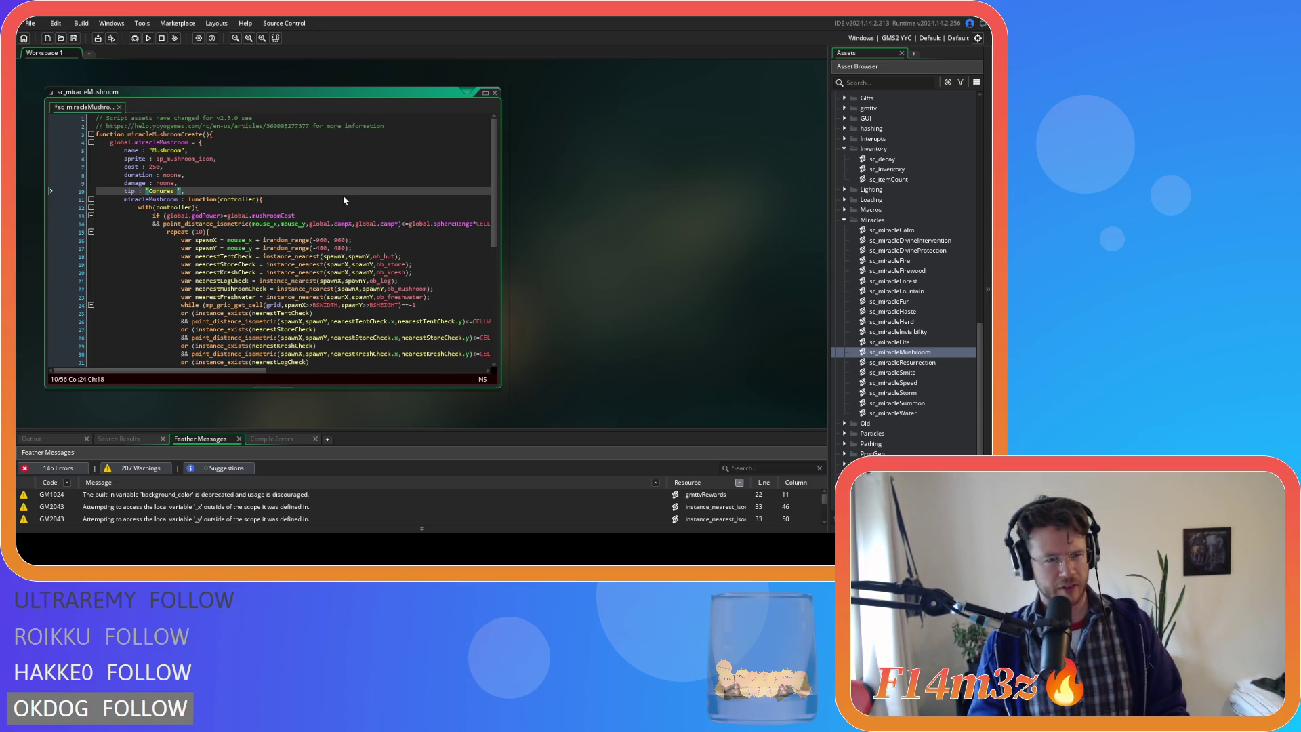
{"action": "key", "text": "Left"}
{"action": "key", "text": "Left"}
{"action": "key", "text": "Left"}
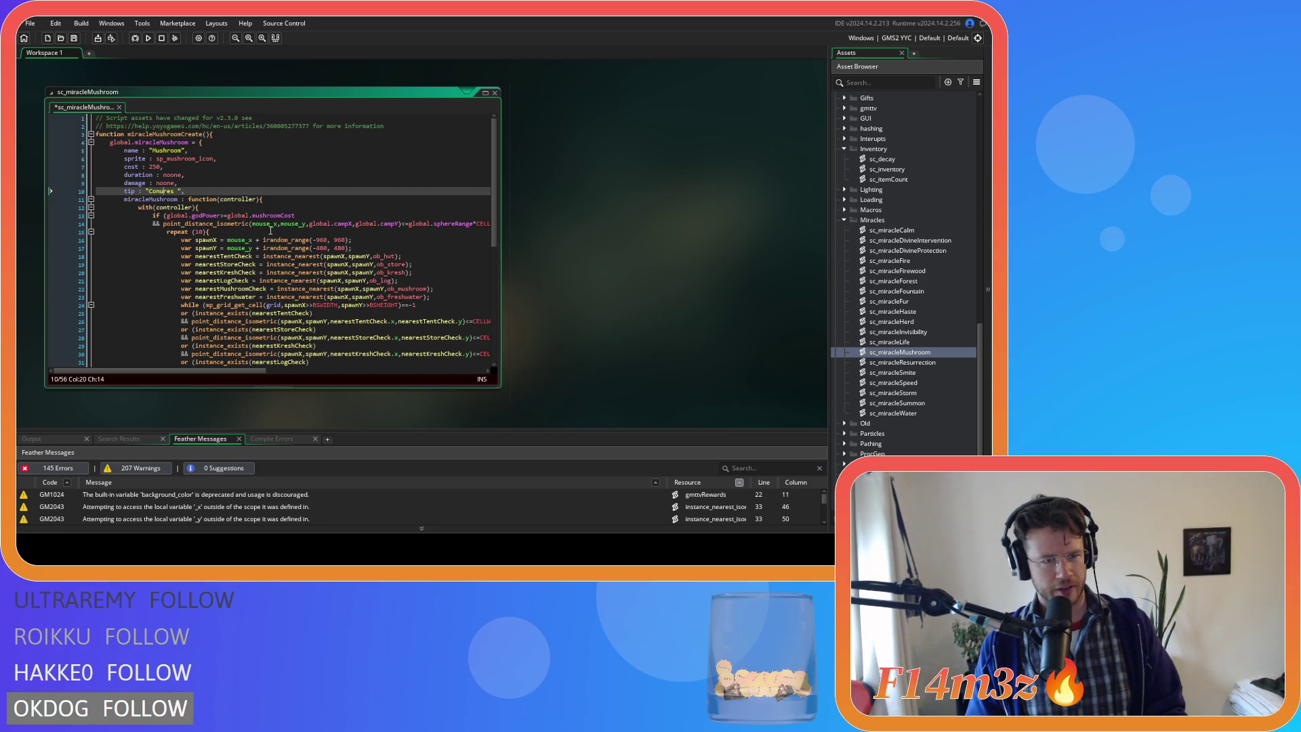
{"action": "type", "text": "j"}
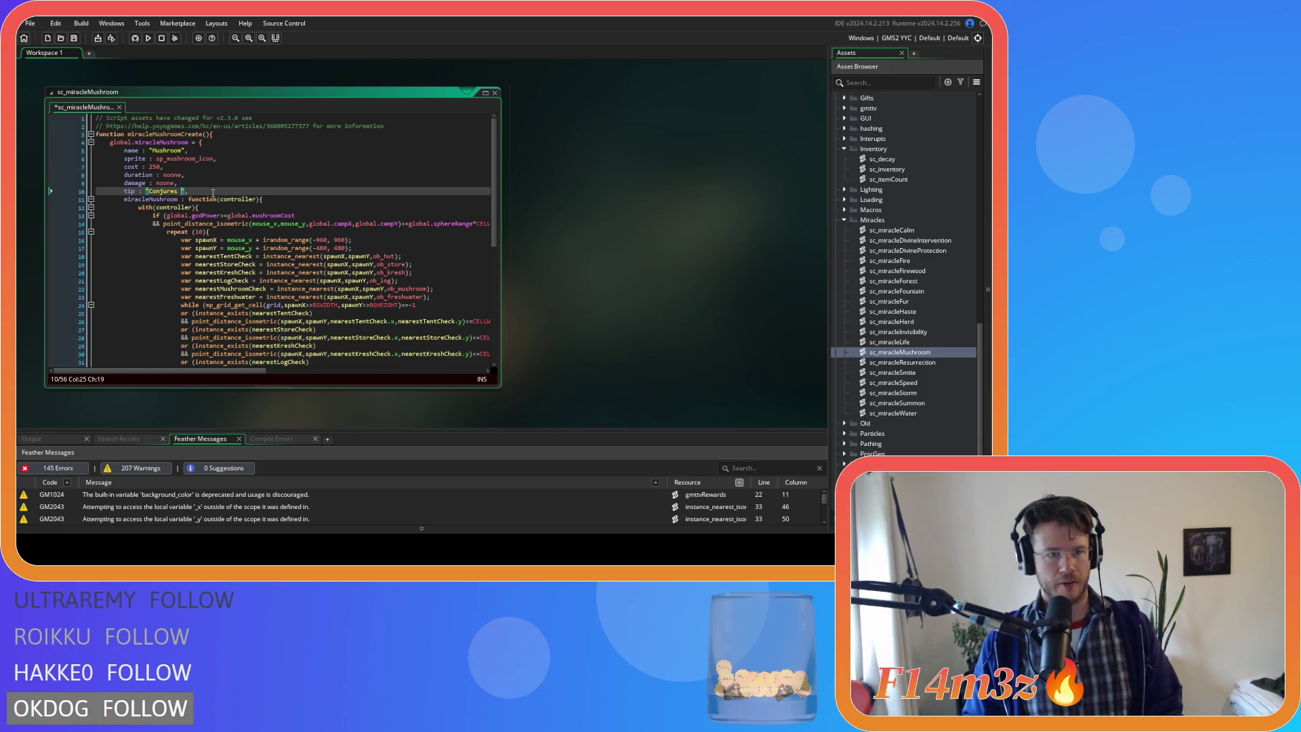
{"action": "type", "text": "a "}
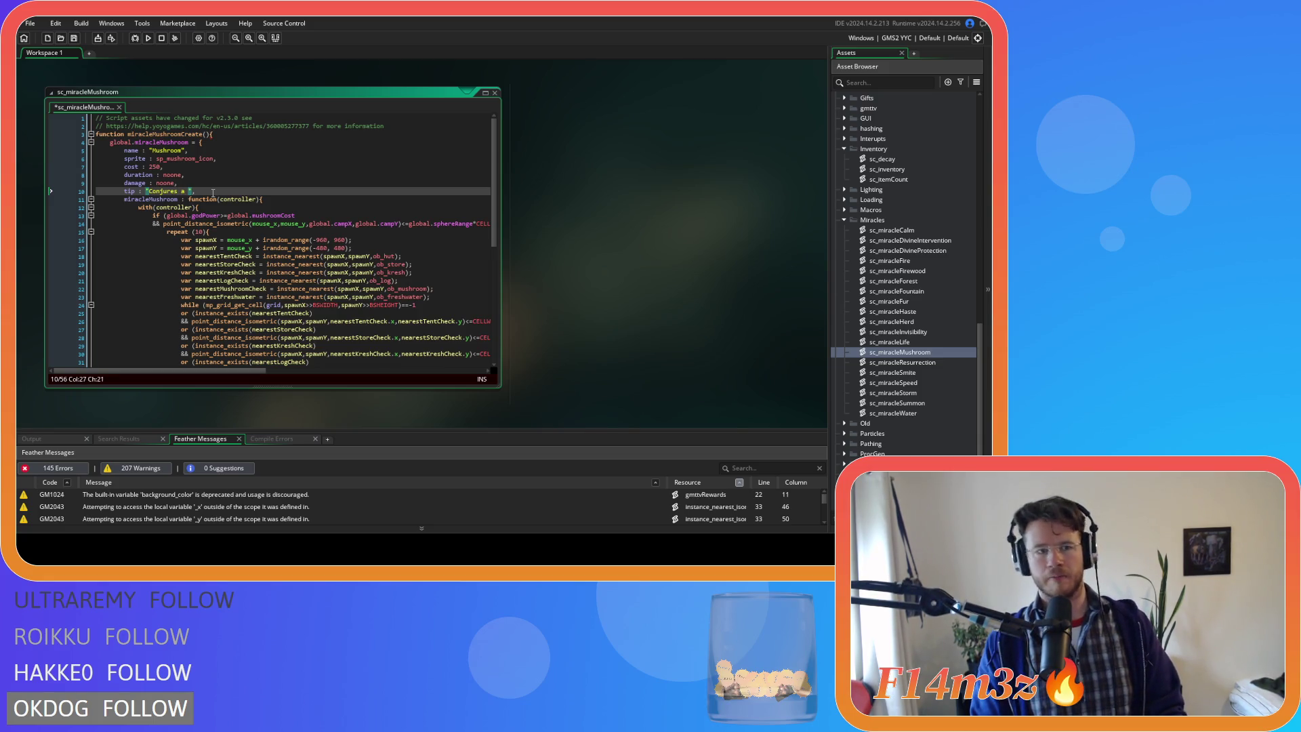
{"action": "type", "text": "patch "}
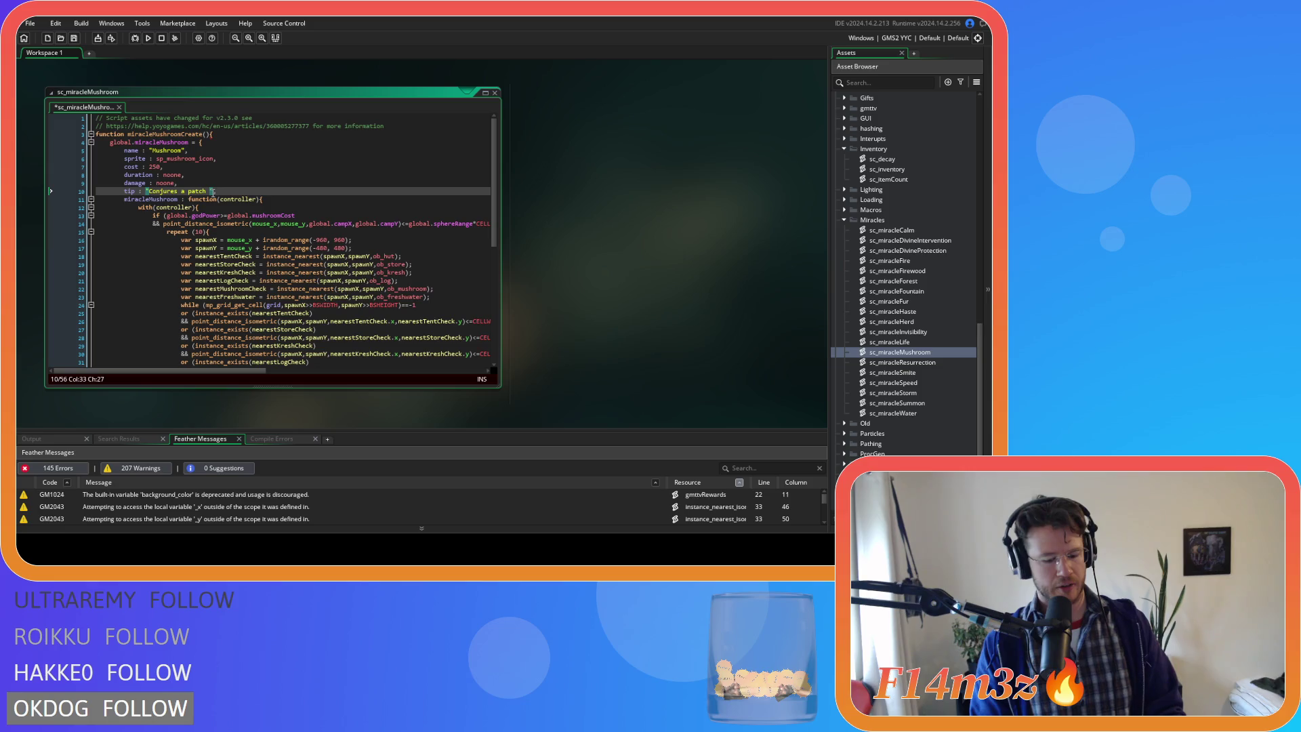
{"action": "type", "text": "of 10 "}
{"action": "type", "text": "Mushrr"}
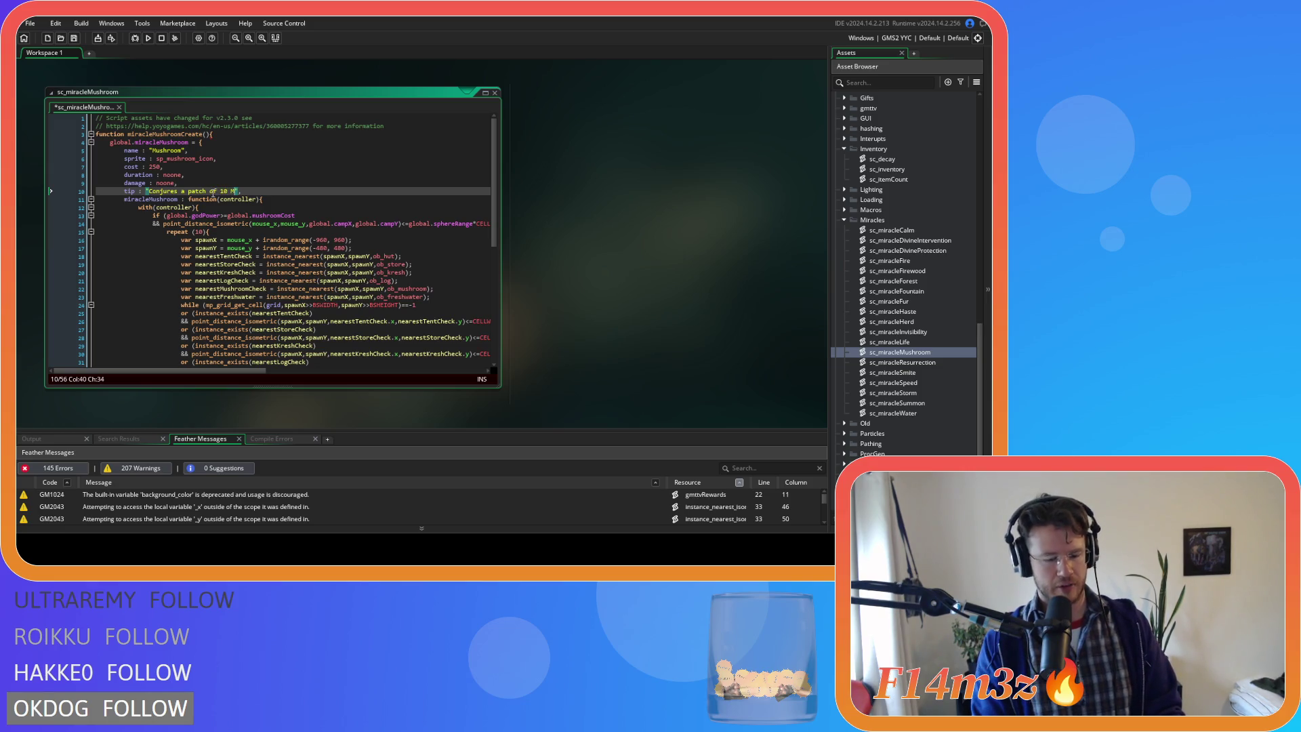
{"action": "key", "text": "BackSpace"}
{"action": "type", "text": "ooms"}
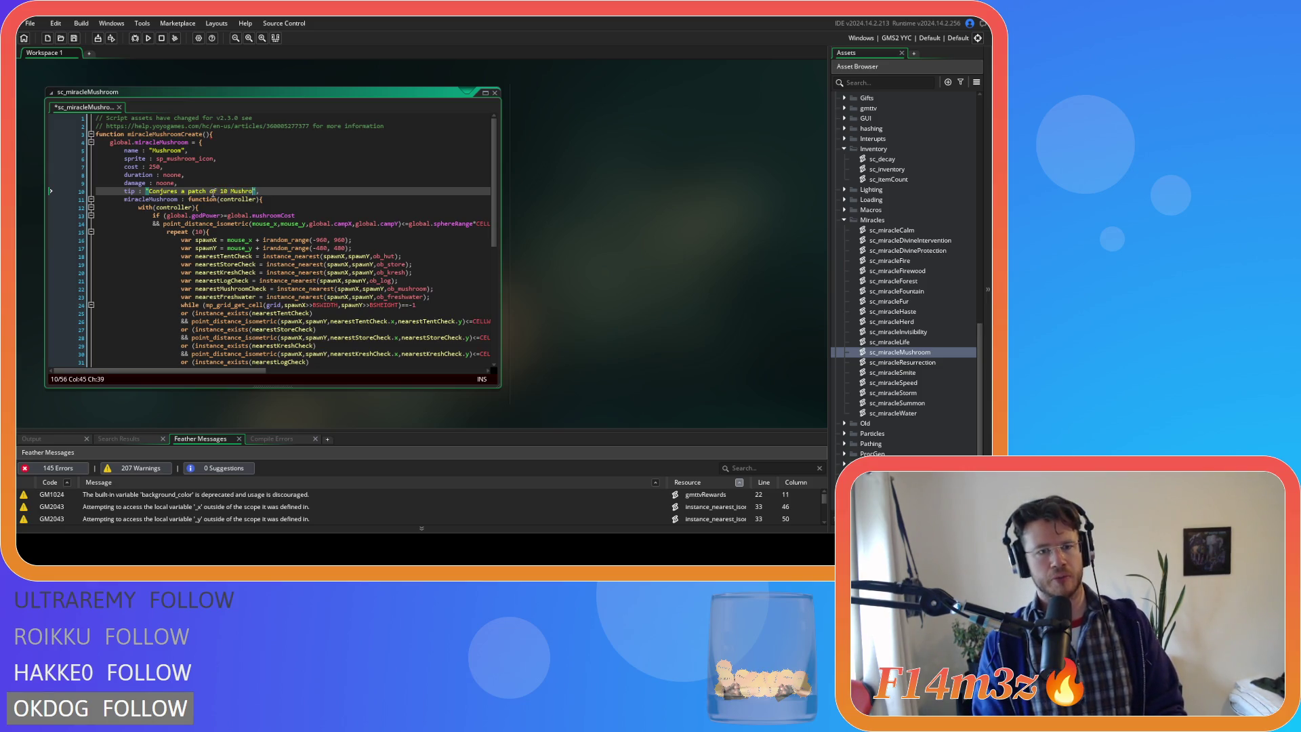
{"action": "type", "text": "."}
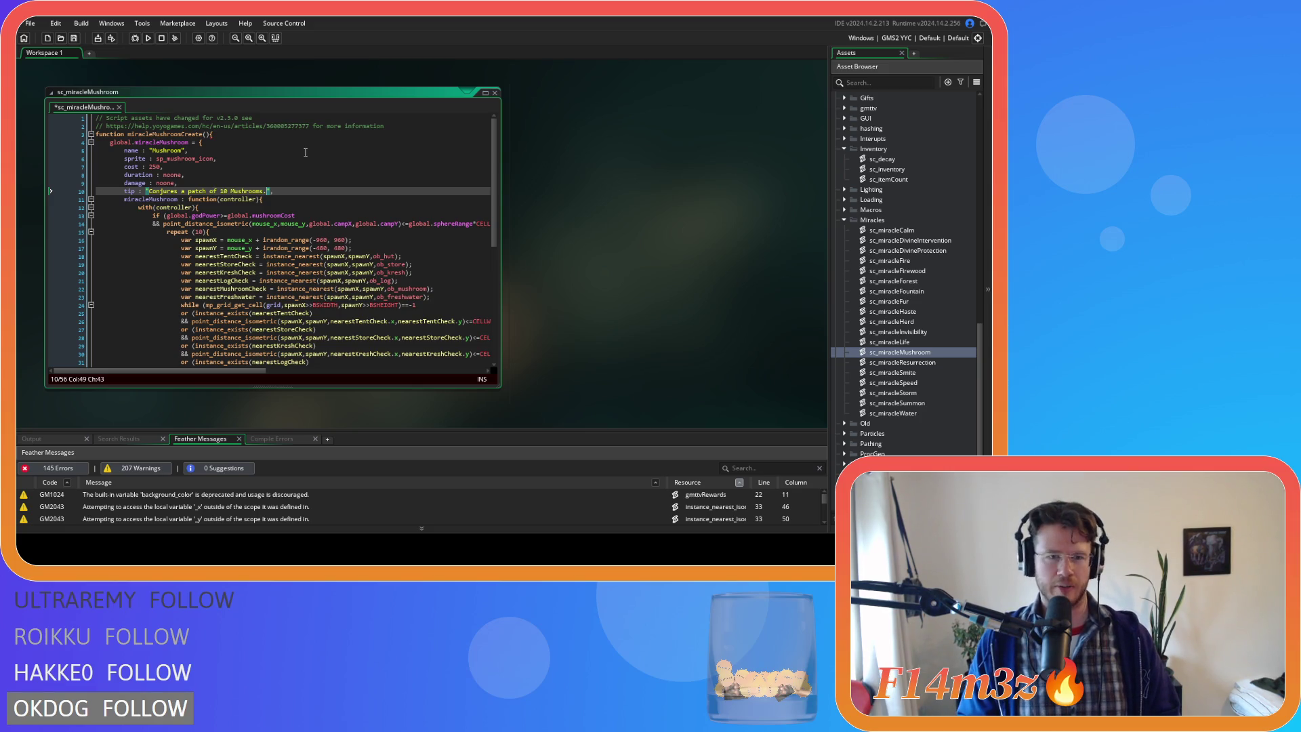
{"action": "left_click", "coordinate": [306, 191]}
{"action": "key", "text": "ctrl+s"}
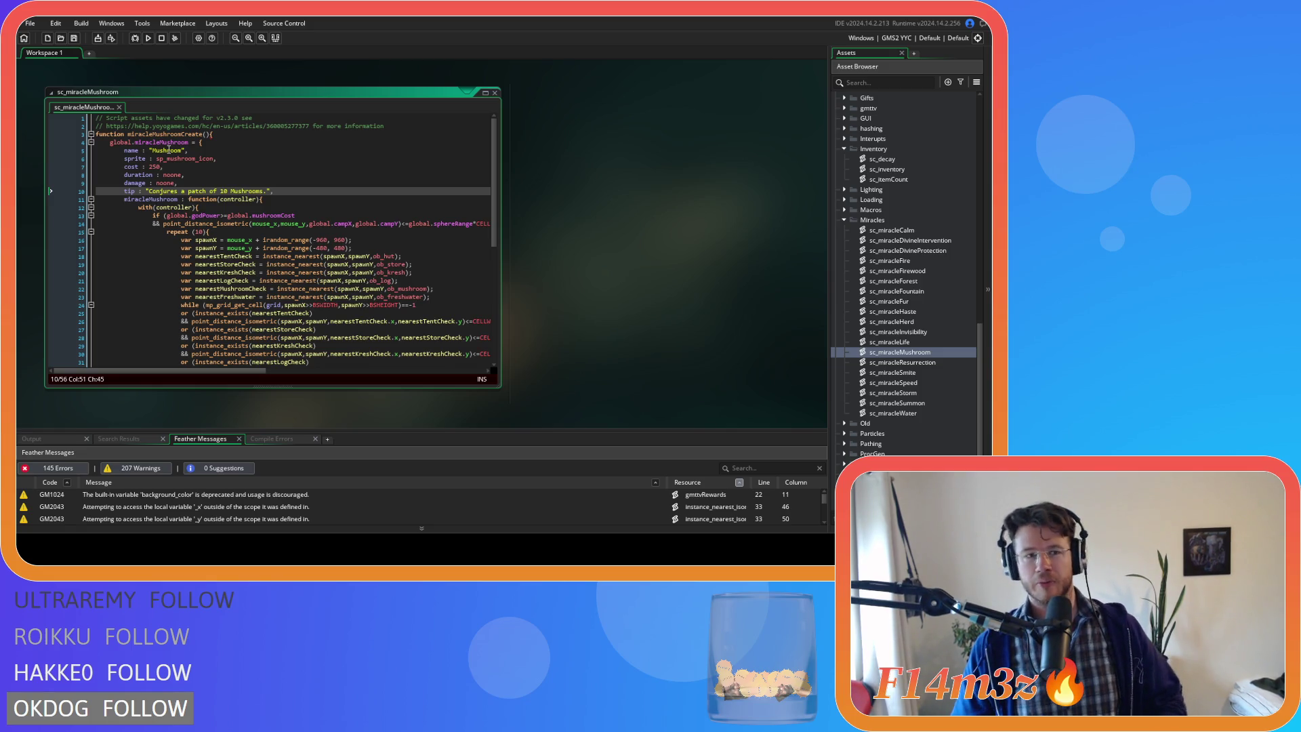
- Rename the create function from Mushroom to Entheogen and save
{"action": "double_click", "coordinate": [156, 134]}
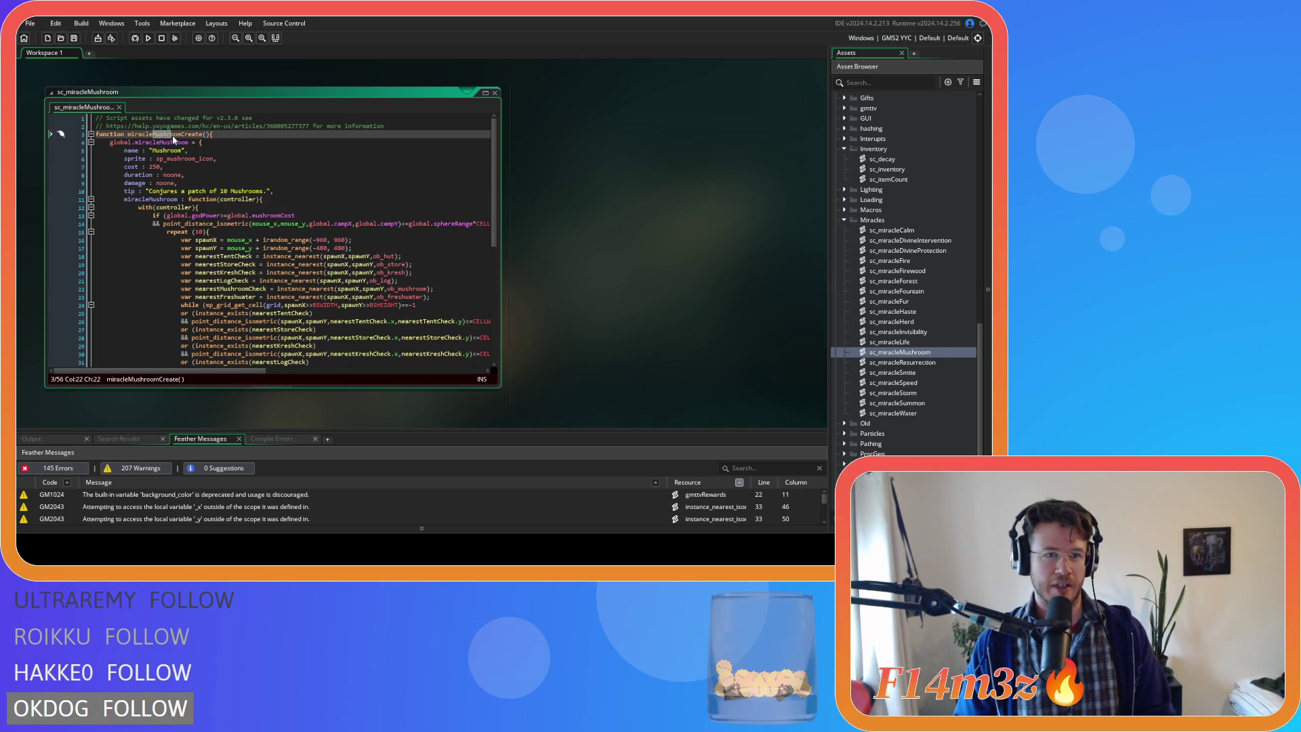
{"action": "type", "text": "Entheoge"}
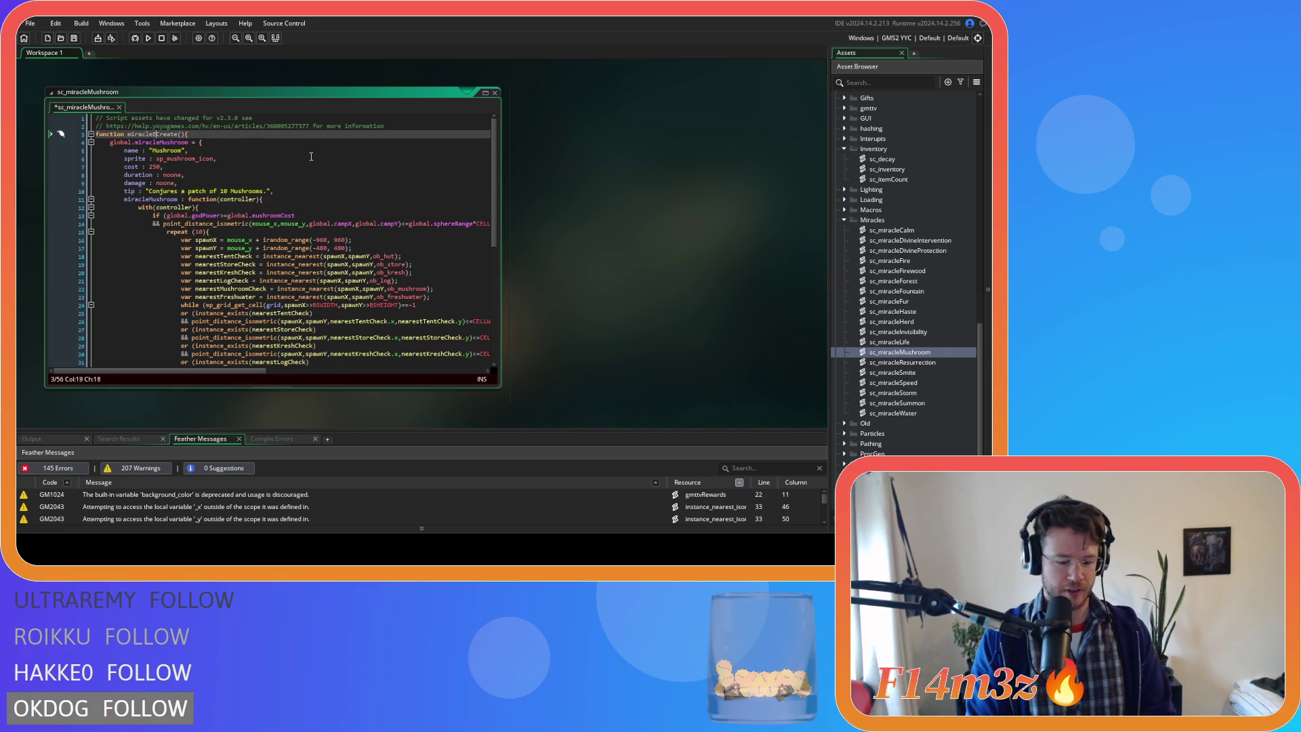
{"action": "type", "text": "n"}
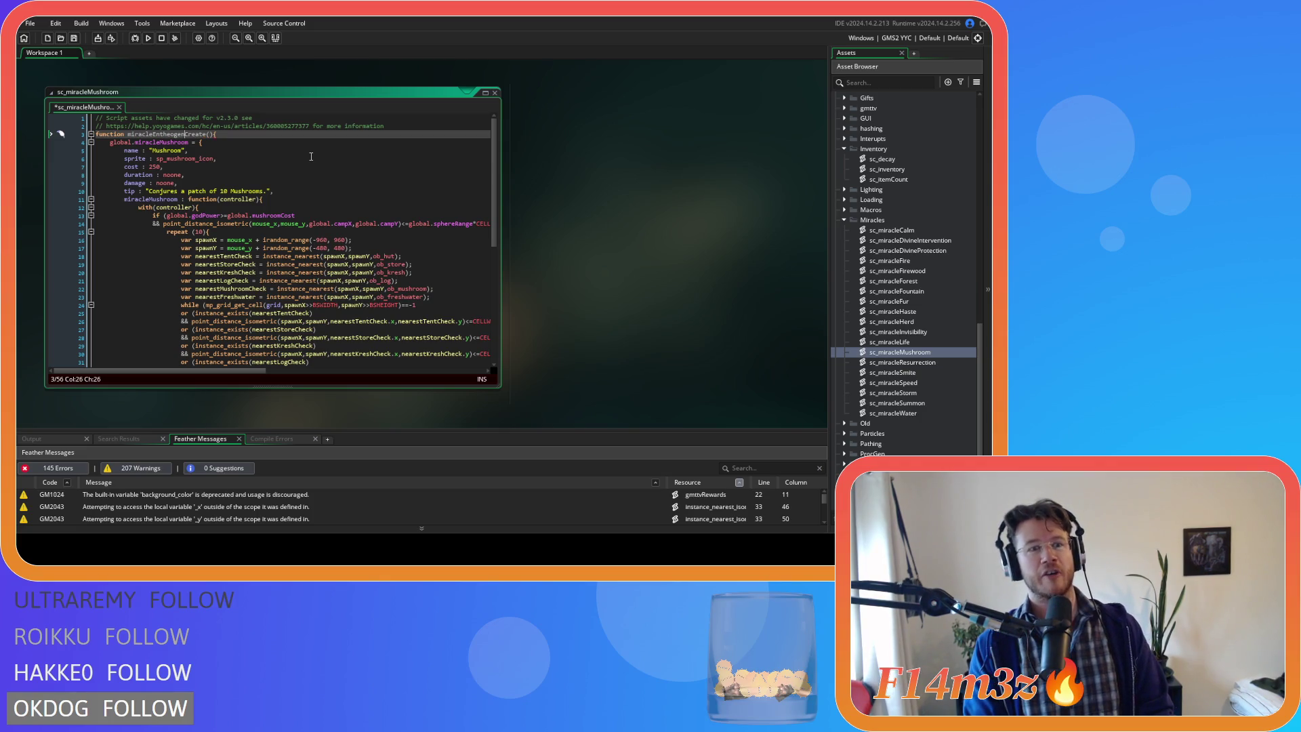
{"action": "left_click", "coordinate": [217, 152]}
{"action": "key", "text": "ctrl+s"}
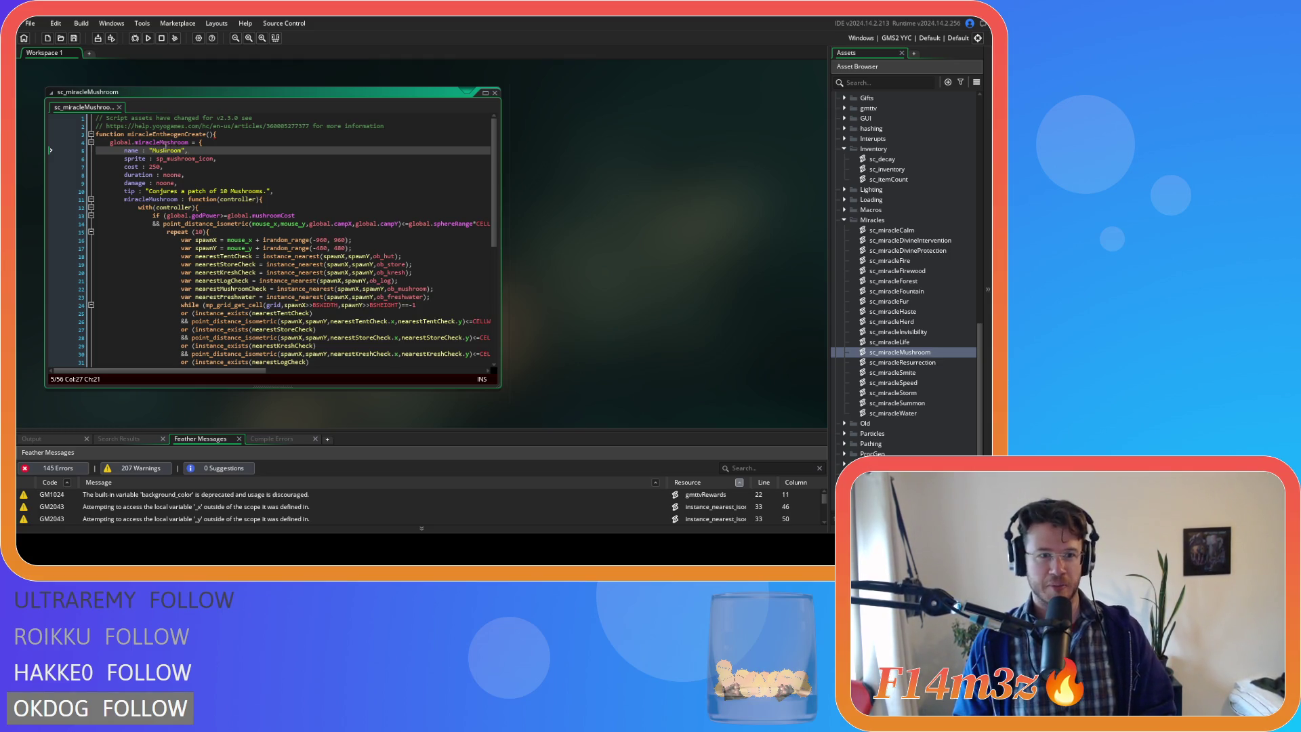
{"action": "left_click", "coordinate": [187, 135]}
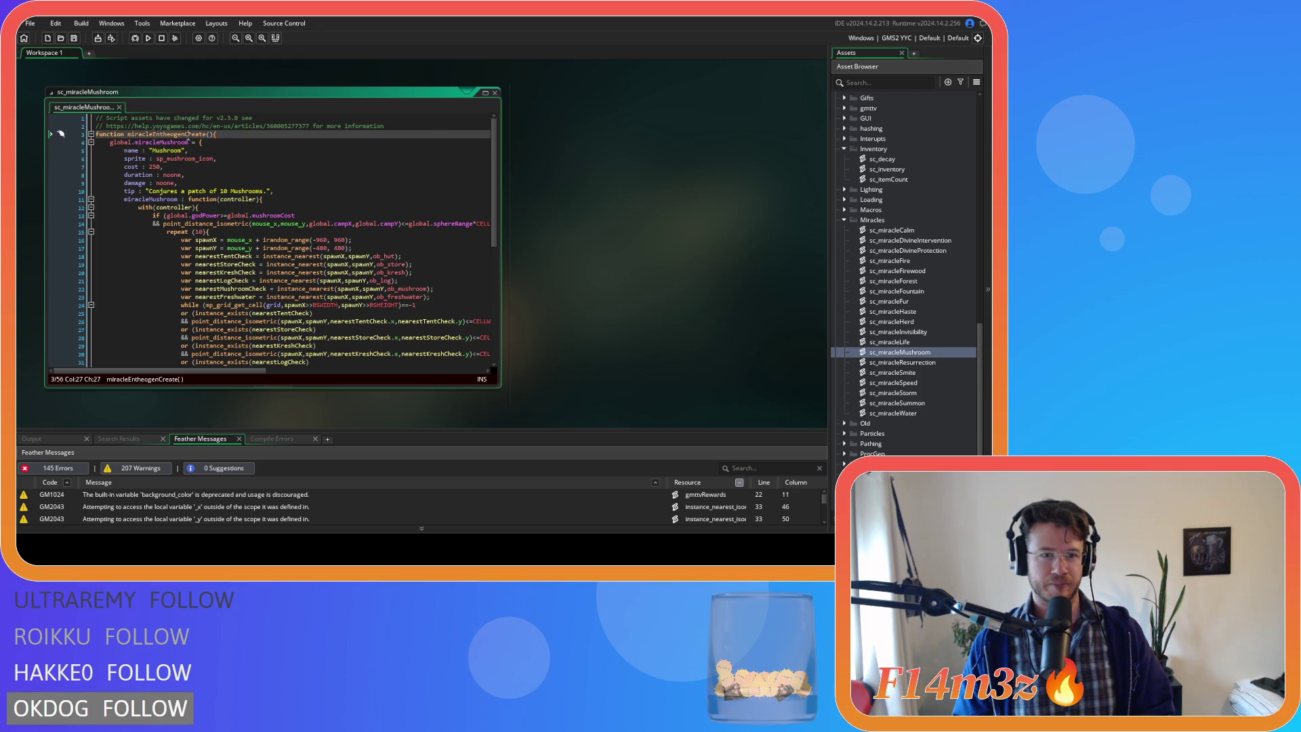
{"action": "left_click_drag", "start_coordinate": [185, 135], "coordinate": [153, 135]}
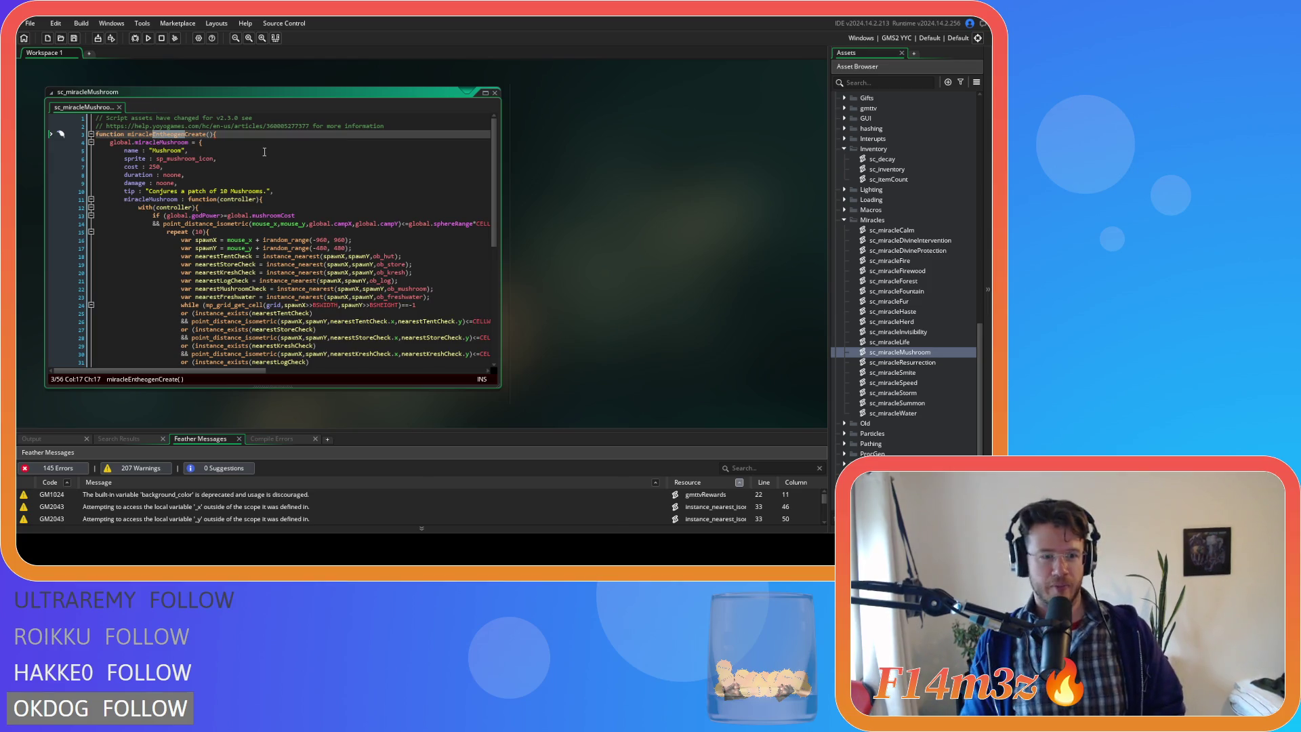
{"action": "right_click", "coordinate": [163, 139]}
{"action": "key", "text": "Escape"}
{"action": "left_click", "coordinate": [157, 161]}
- Change Mushroom to Entheogen in the global struct variable, name field and method, then save
{"action": "double_click", "coordinate": [170, 142]}
{"action": "type", "text": "Entheogen"}
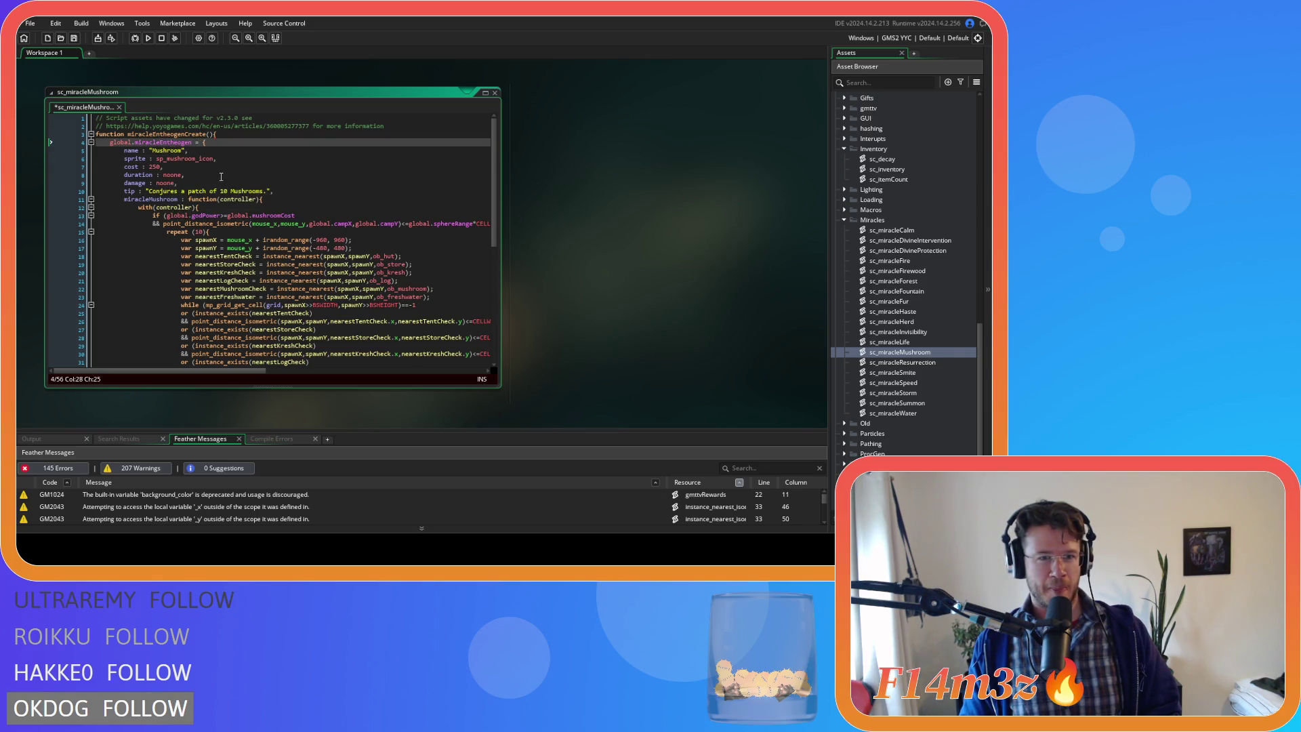
{"action": "double_click", "coordinate": [166, 151]}
{"action": "type", "text": "Entheogen"}
{"action": "left_click", "coordinate": [216, 216]}
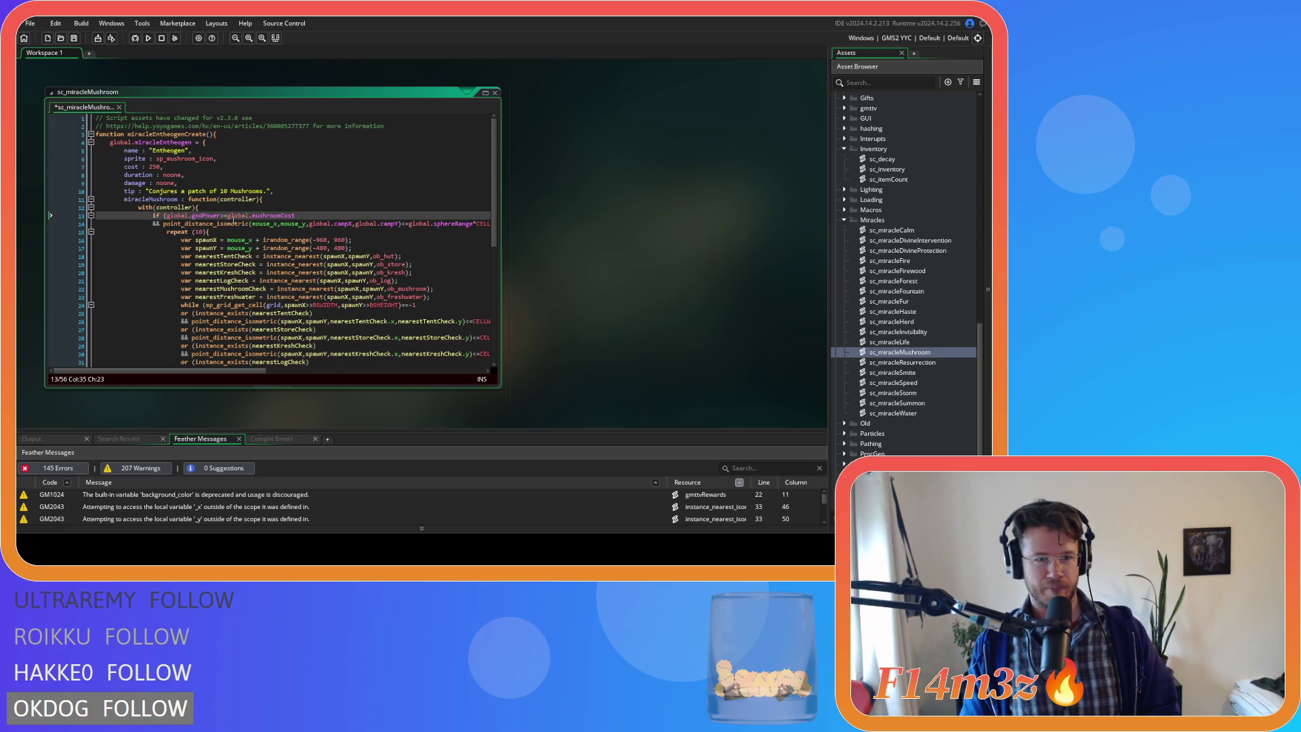
{"action": "double_click", "coordinate": [150, 201]}
{"action": "type", "text": "Entheogen"}
{"action": "key", "text": "ctrl+s"}
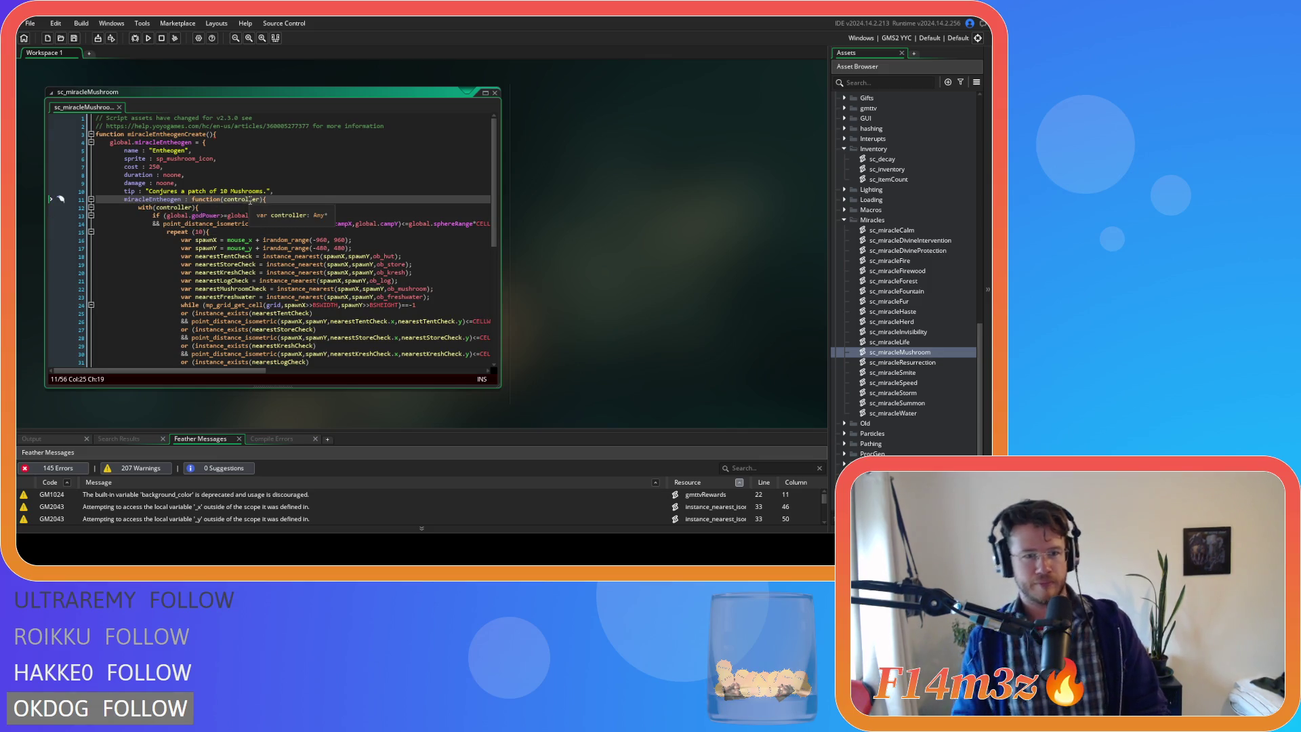
{"action": "left_click", "coordinate": [192, 150]}
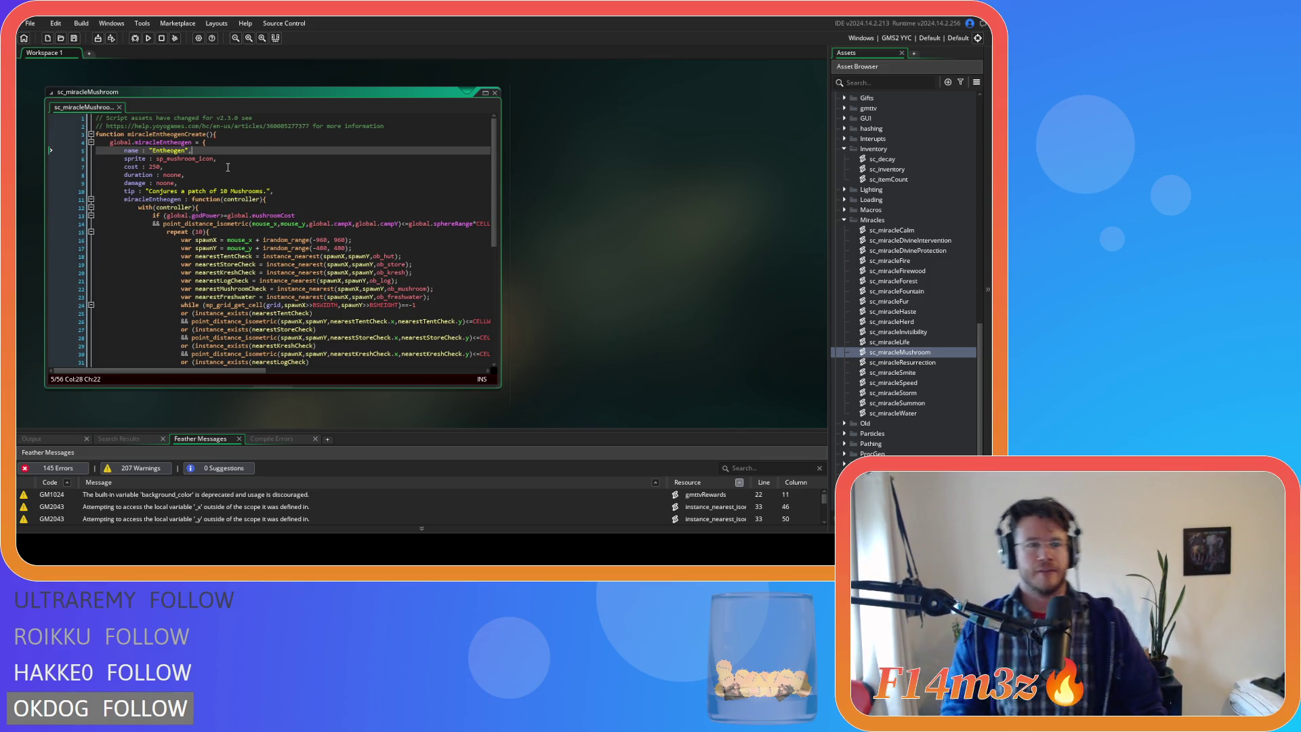
{"action": "mouse_move", "coordinate": [167, 159]}
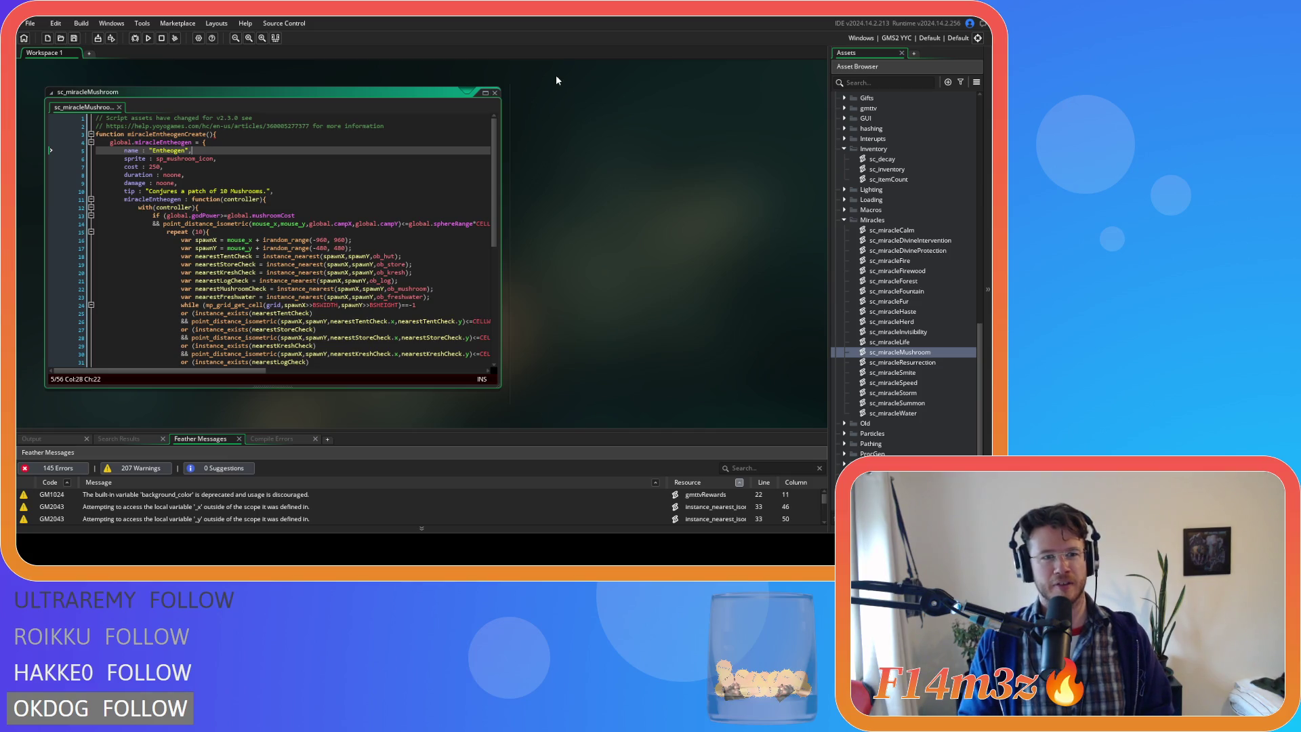
{"action": "left_click", "coordinate": [238, 240]}
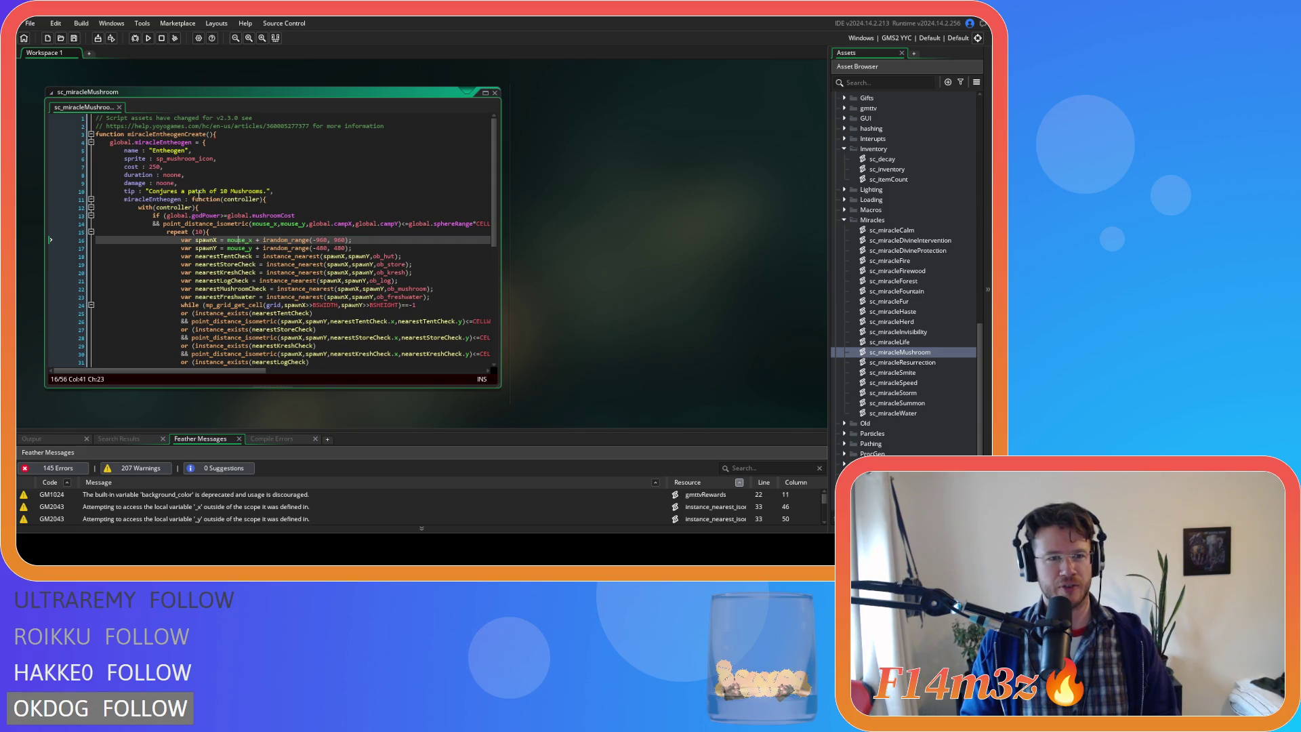
- Change the tip to "Conjures a patch of 10 biome specific Entheogens." and save
{"action": "double_click", "coordinate": [245, 190]}
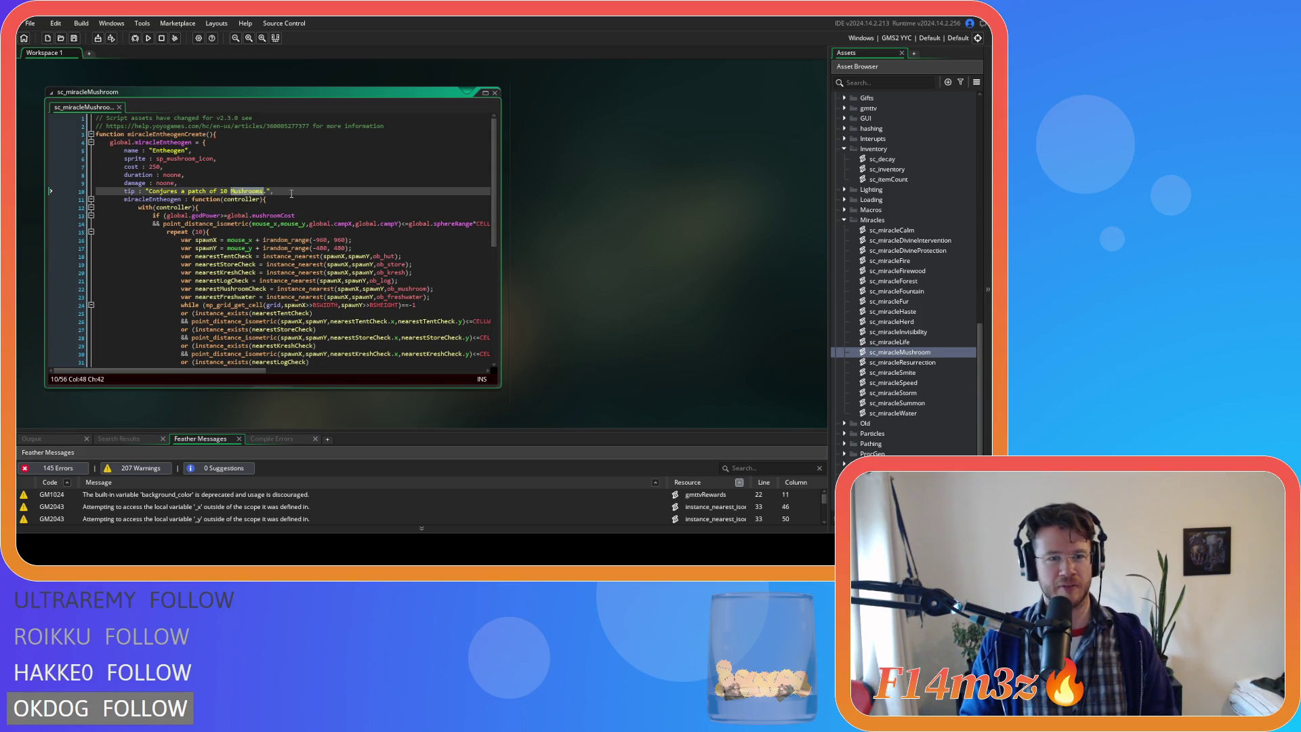
{"action": "type", "text": "Entheog"}
{"action": "type", "text": "ens"}
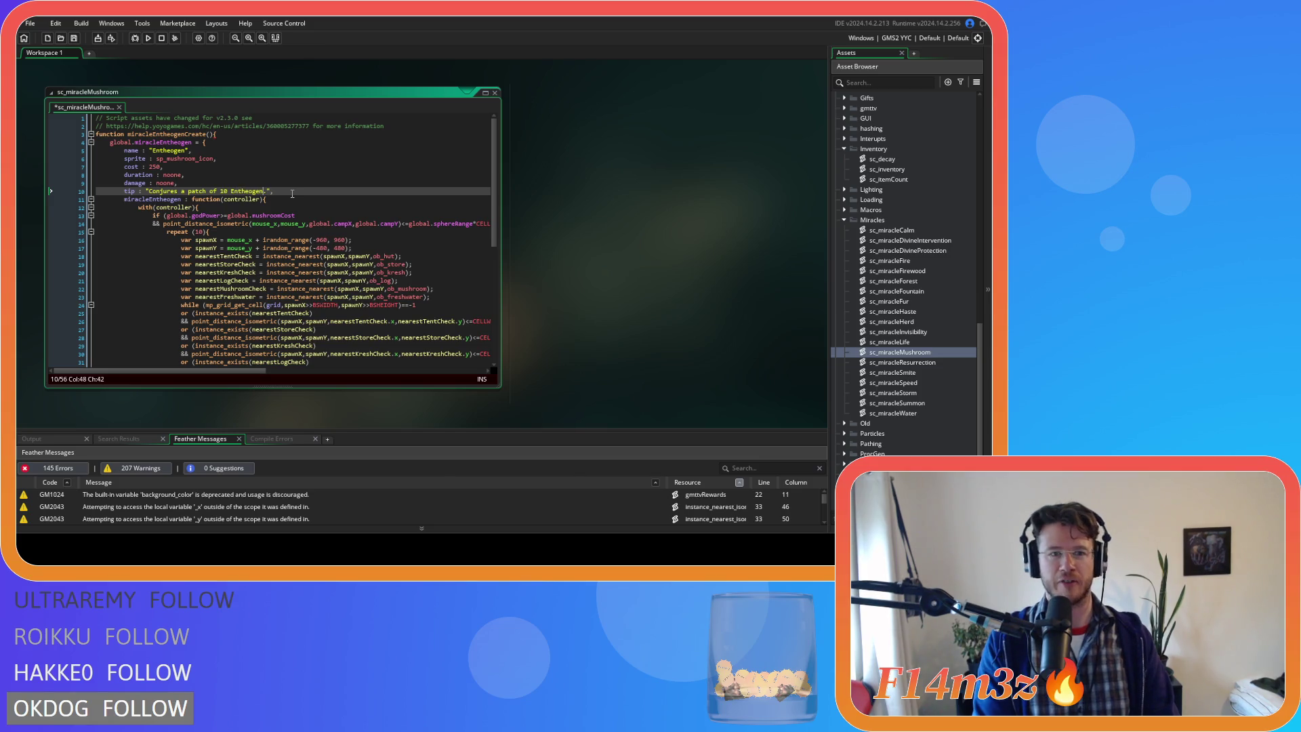
{"action": "key", "text": "End"}
{"action": "left_click", "coordinate": [231, 191]}
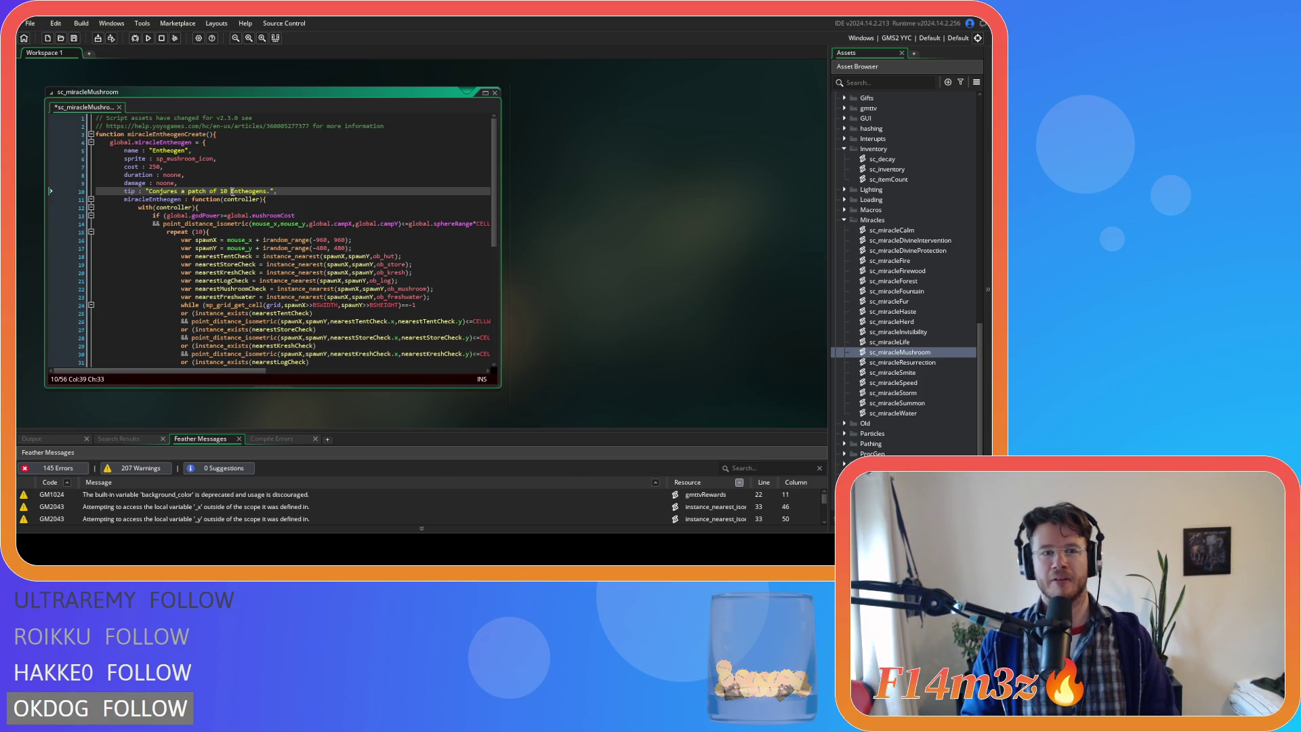
{"action": "type", "text": "biome"}
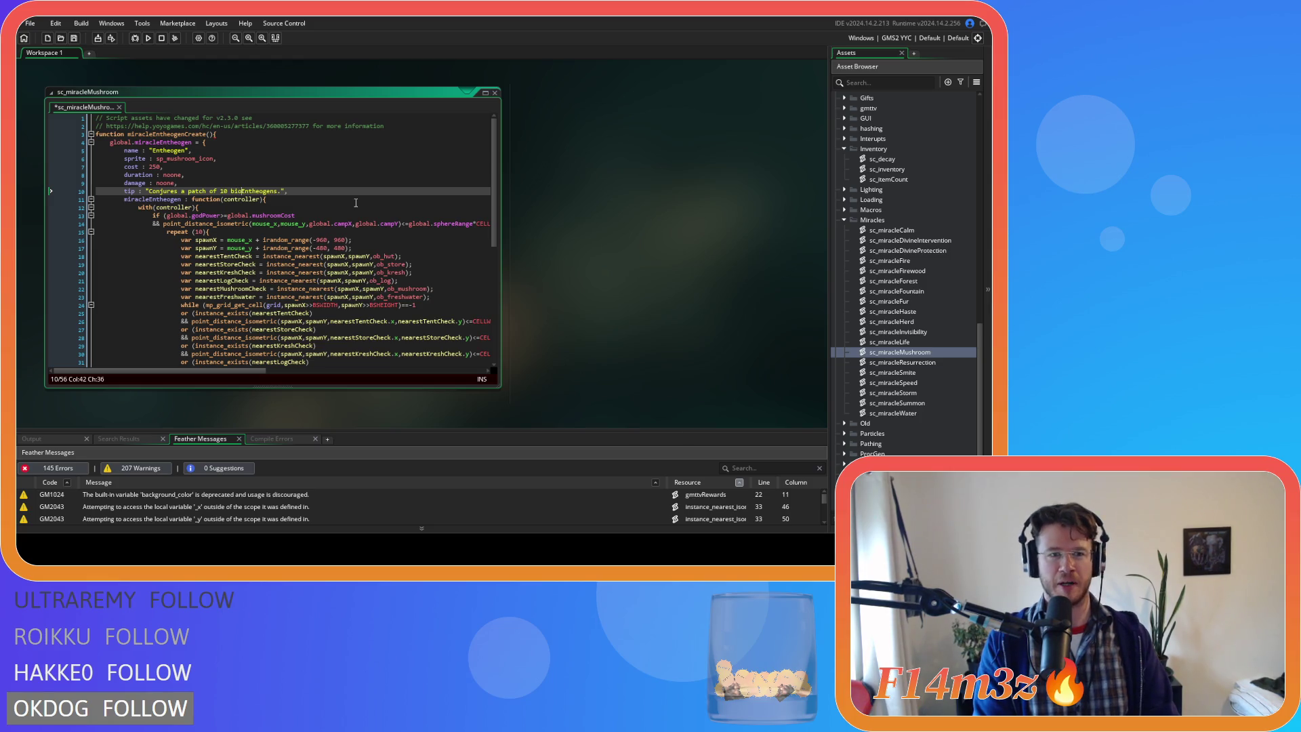
{"action": "type", "text": " specific"}
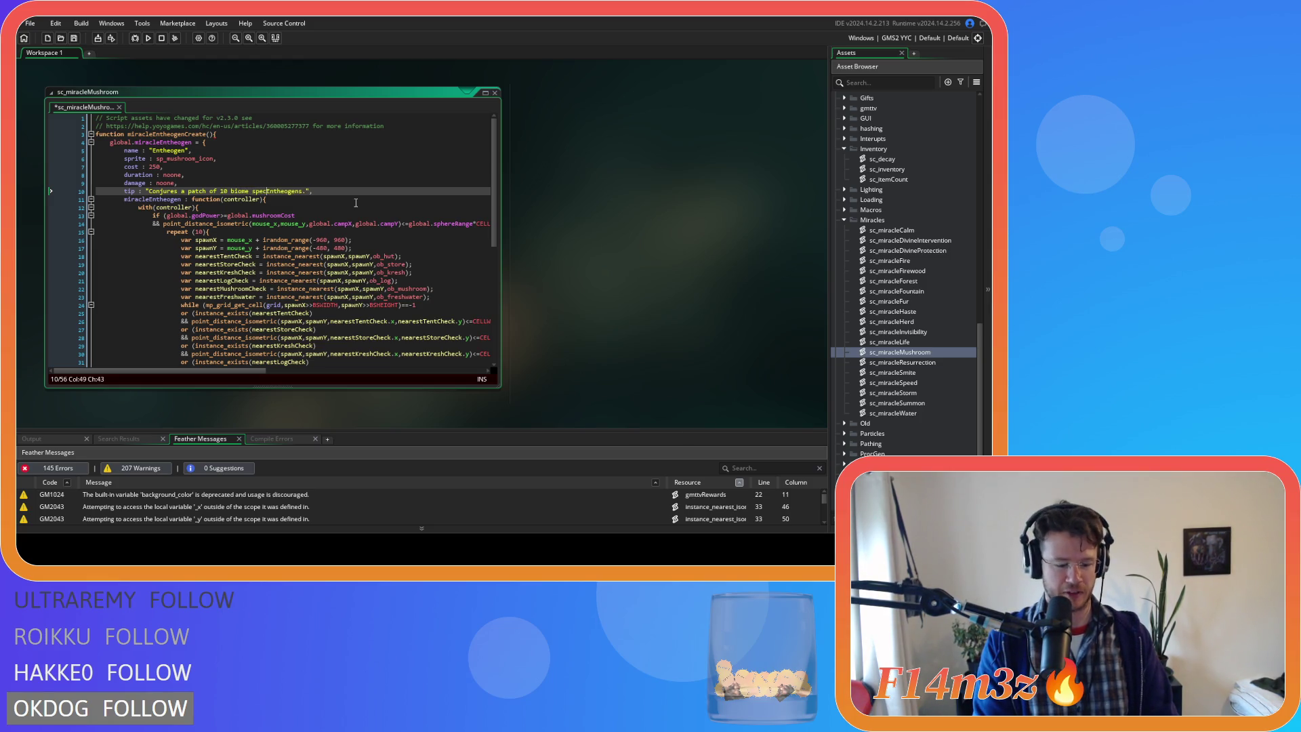
{"action": "left_click", "coordinate": [354, 201]}
{"action": "left_click", "coordinate": [348, 194]}
{"action": "key", "text": "ctrl+s"}
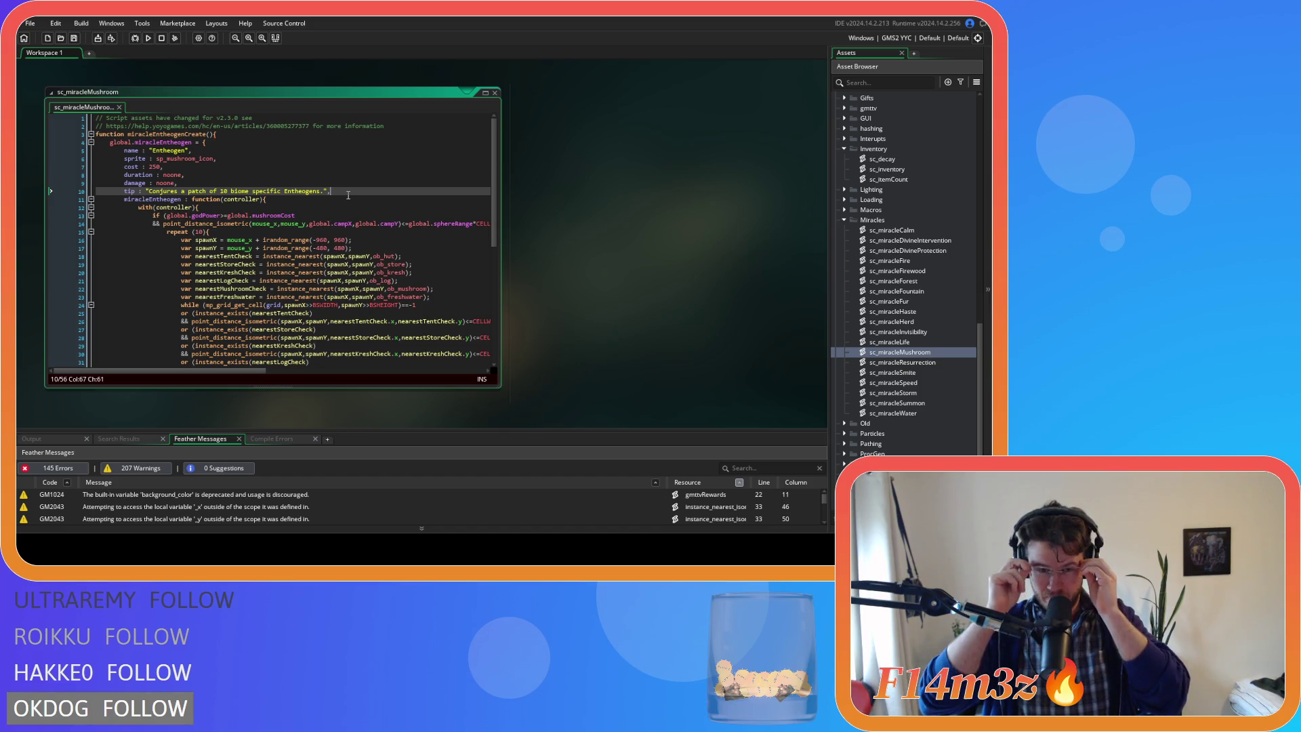
- Move through the method definition, with statement and damage lines to review the code
{"action": "left_click", "coordinate": [339, 198]}
{"action": "key", "text": "Left"}
{"action": "key", "text": "Left"}
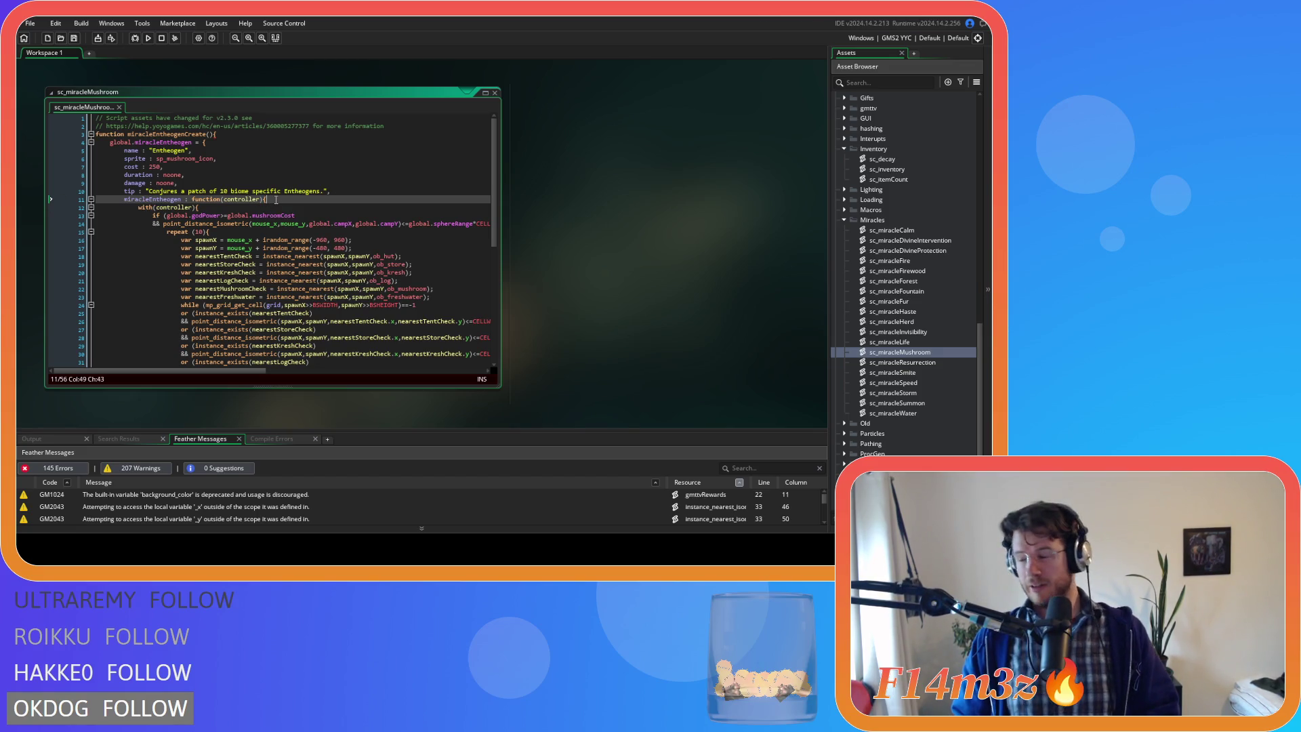
{"action": "left_click", "coordinate": [267, 208]}
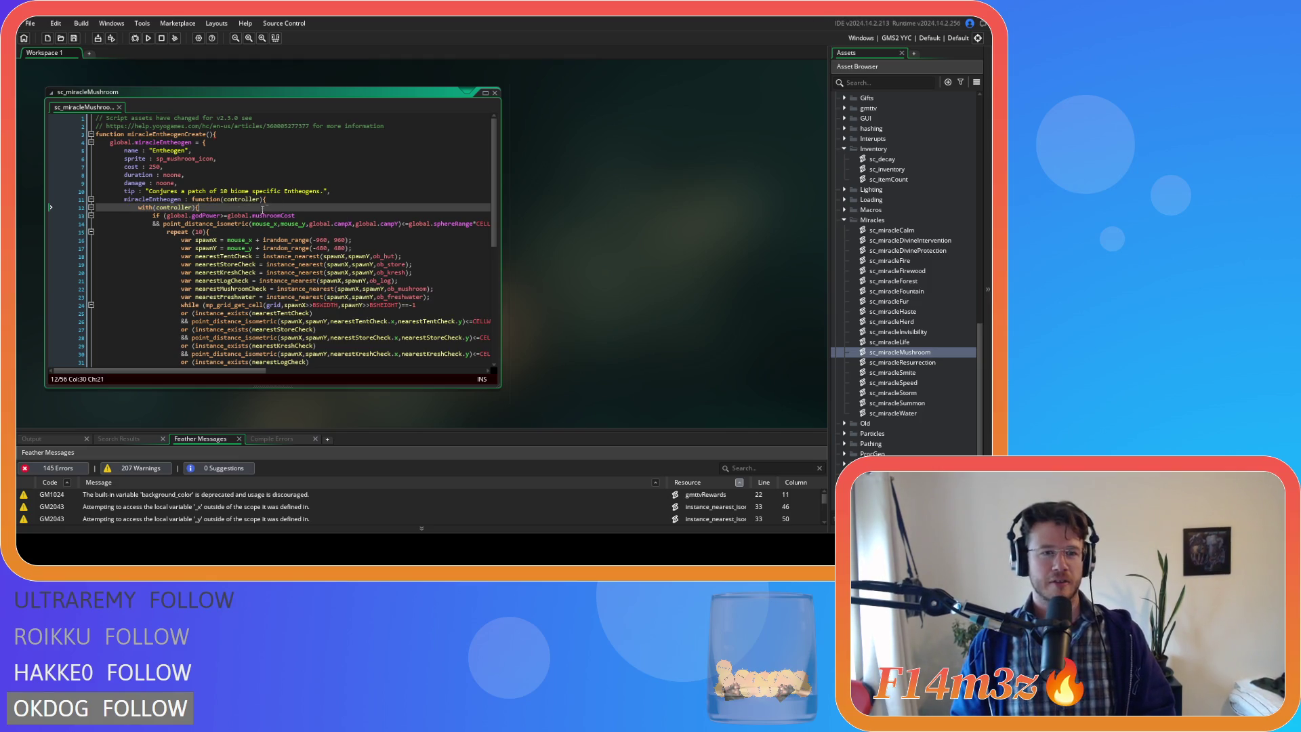
{"action": "key", "text": "Up"}
{"action": "key", "text": "Up"}
{"action": "key", "text": "Up"}
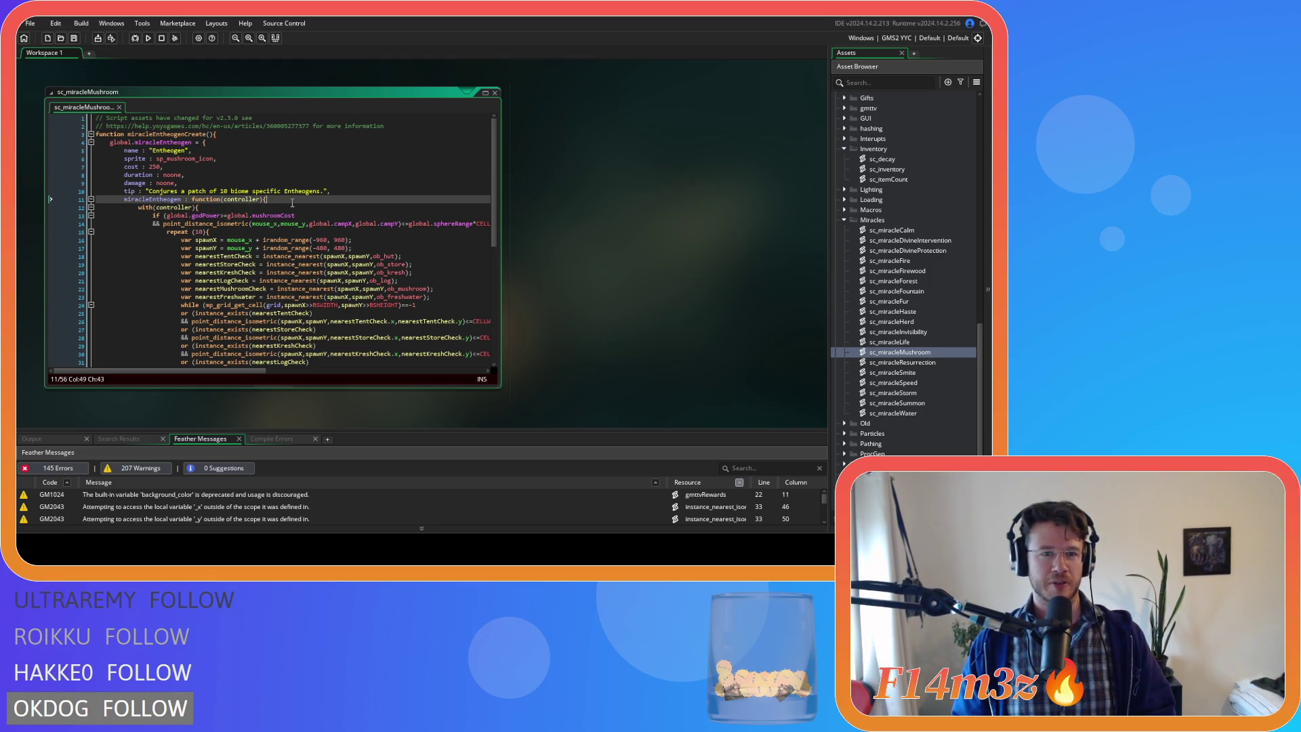
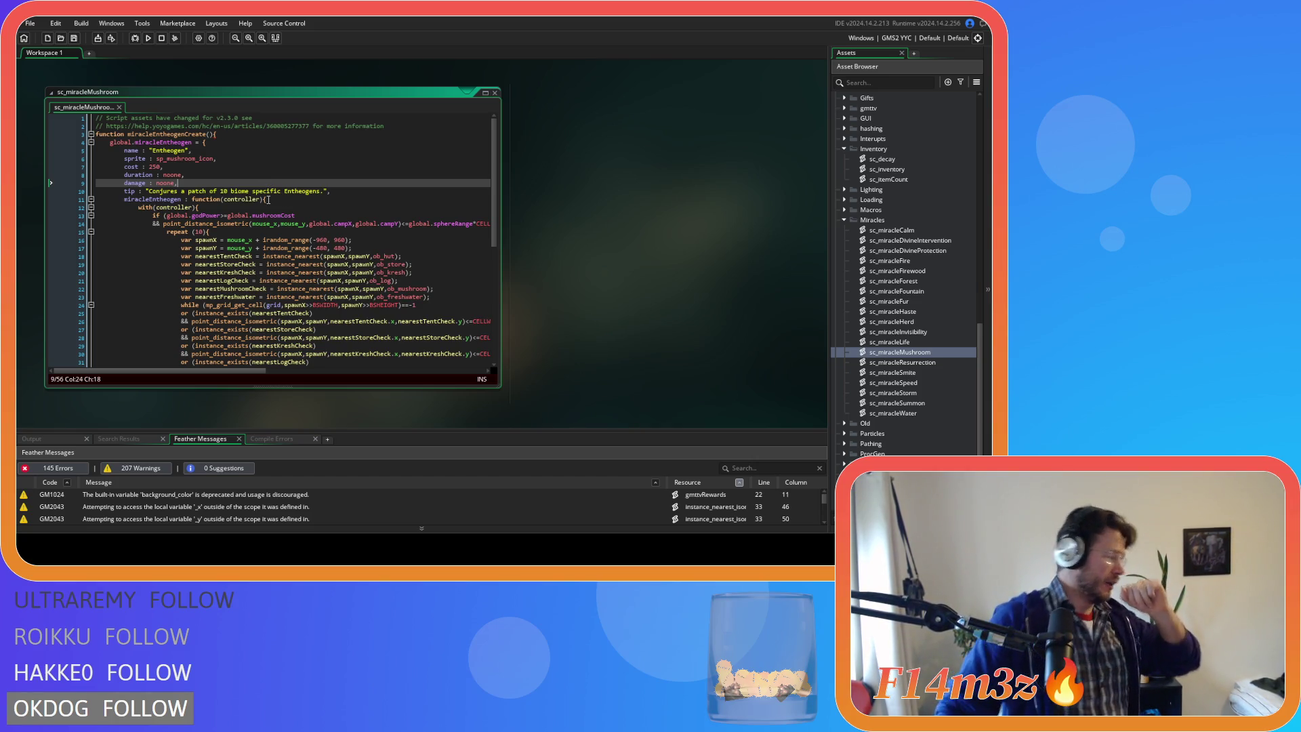
- Replace global.mushroomCost with cost on lines 13 and 48 of sc_miracleMushroom and save
{"action": "left_click", "coordinate": [344, 202]}
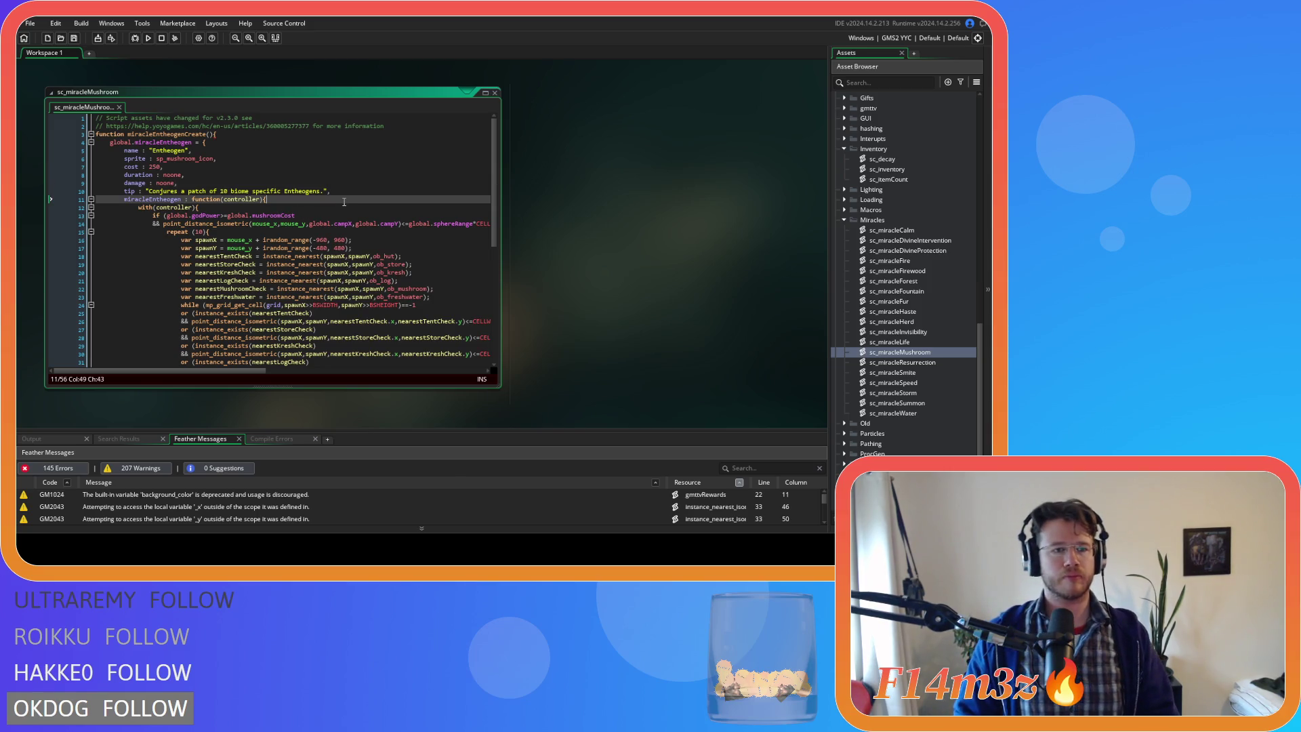
{"action": "left_click", "coordinate": [314, 216]}
{"action": "key", "text": "BackSpace"}
{"action": "key", "text": "BackSpace"}
{"action": "key", "text": "BackSpace"}
{"action": "type", "text": "c"}
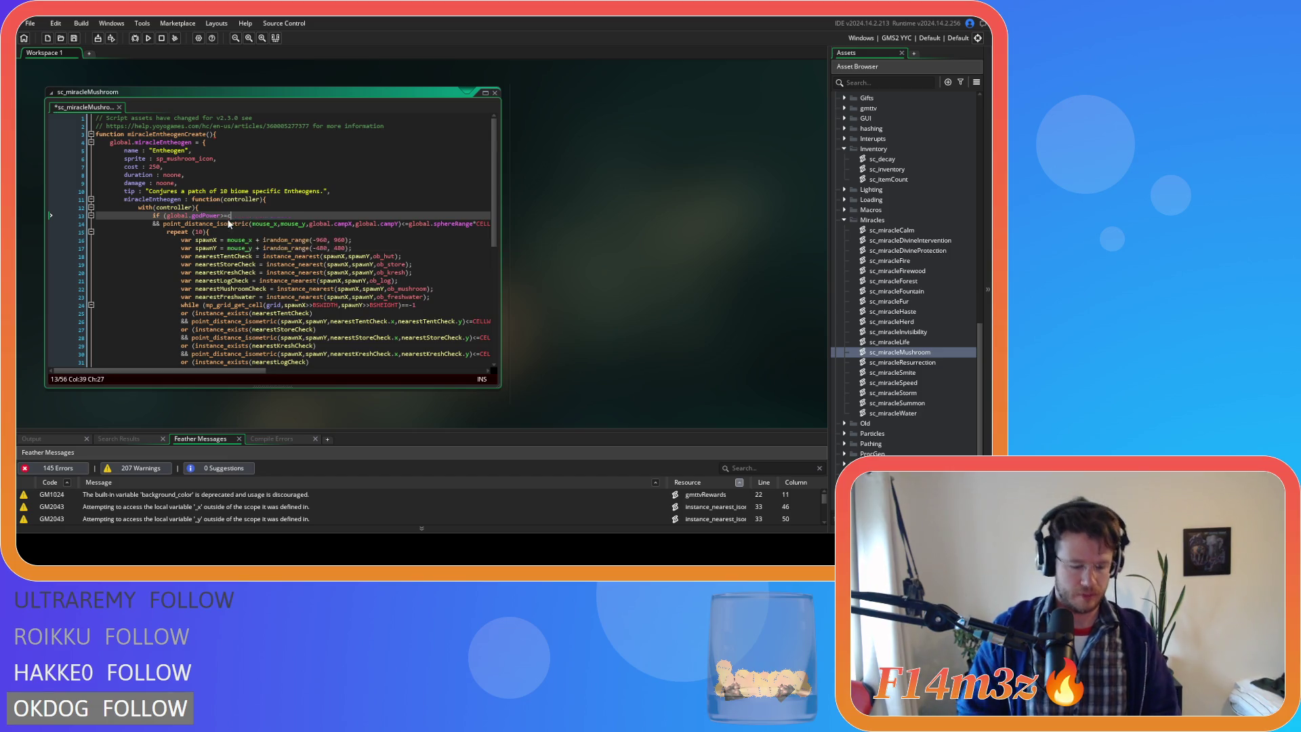
{"action": "scroll", "coordinate": [203, 213], "scroll_direction": "down", "scroll_amount": 6}
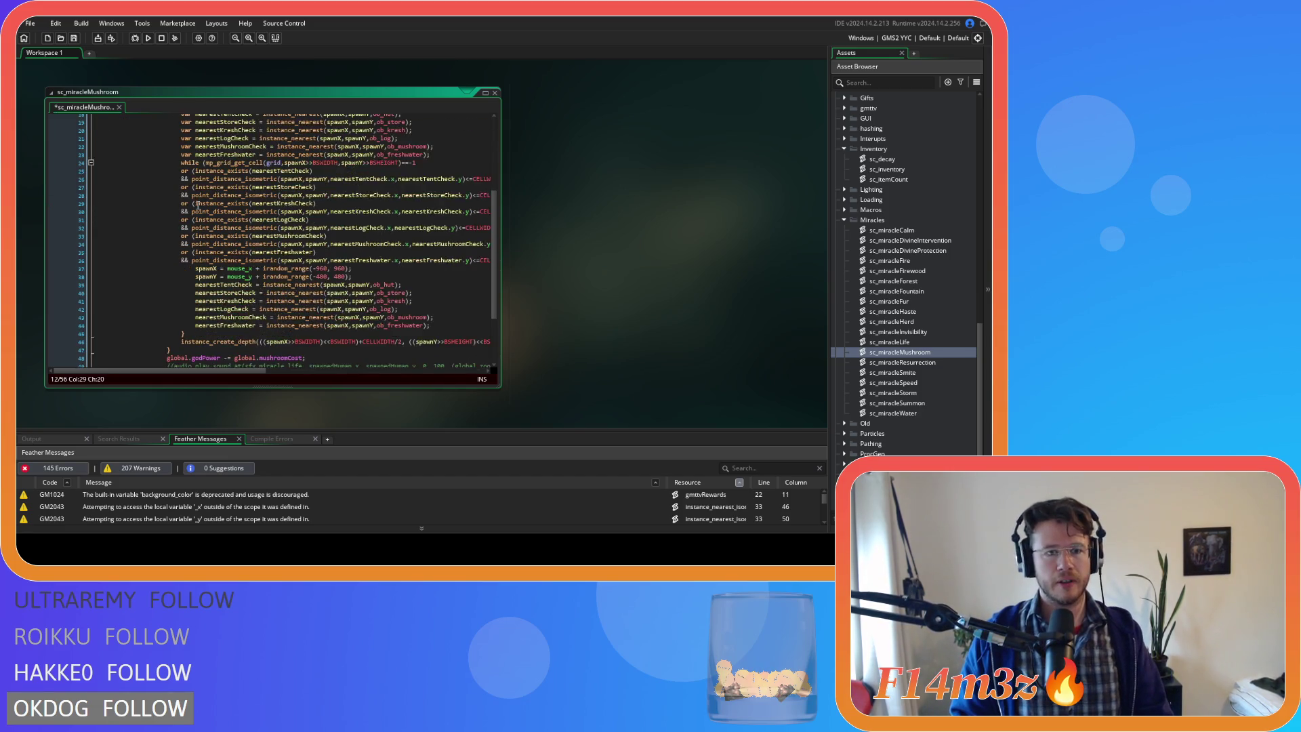
{"action": "scroll", "coordinate": [197, 204], "scroll_direction": "down", "scroll_amount": 3}
{"action": "scroll", "coordinate": [311, 288], "scroll_direction": "up", "scroll_amount": 1}
{"action": "left_click_drag", "start_coordinate": [304, 282], "coordinate": [237, 286]}
{"action": "type", "text": "cost"}
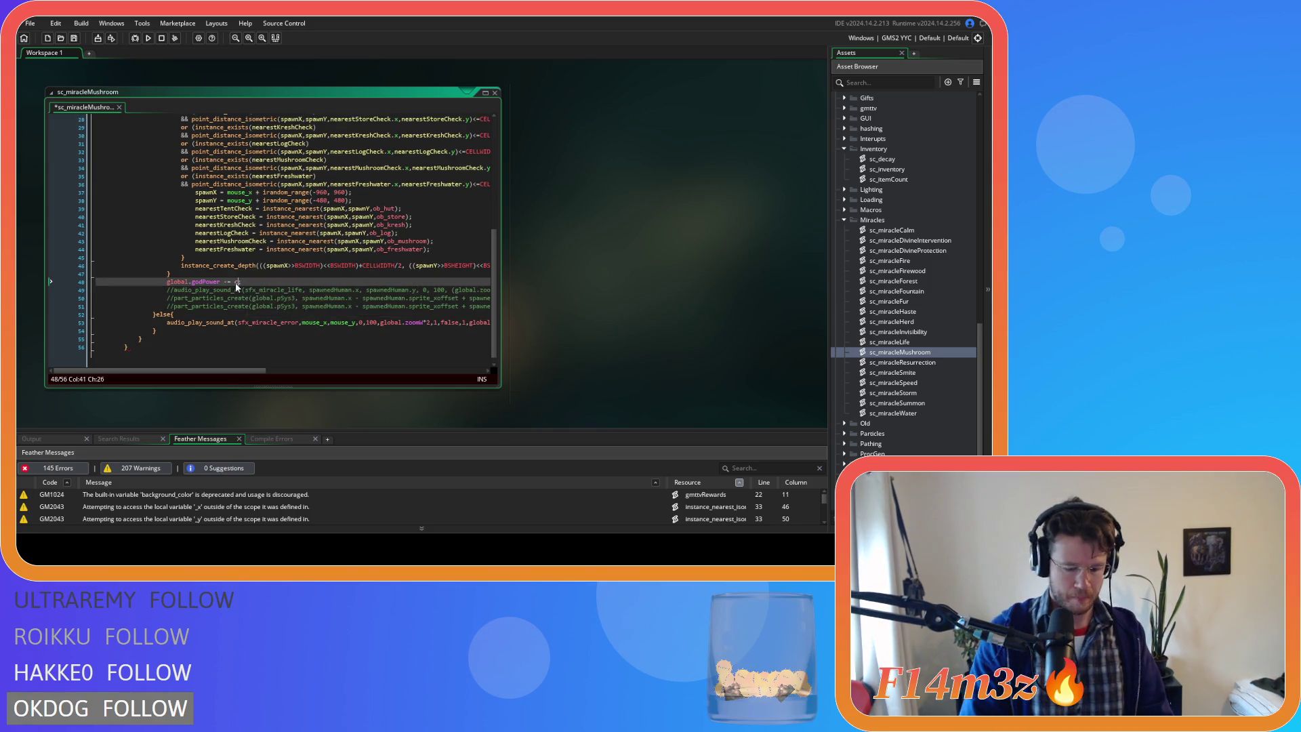
{"action": "left_click", "coordinate": [276, 281]}
{"action": "key", "text": "ctrl+s"}
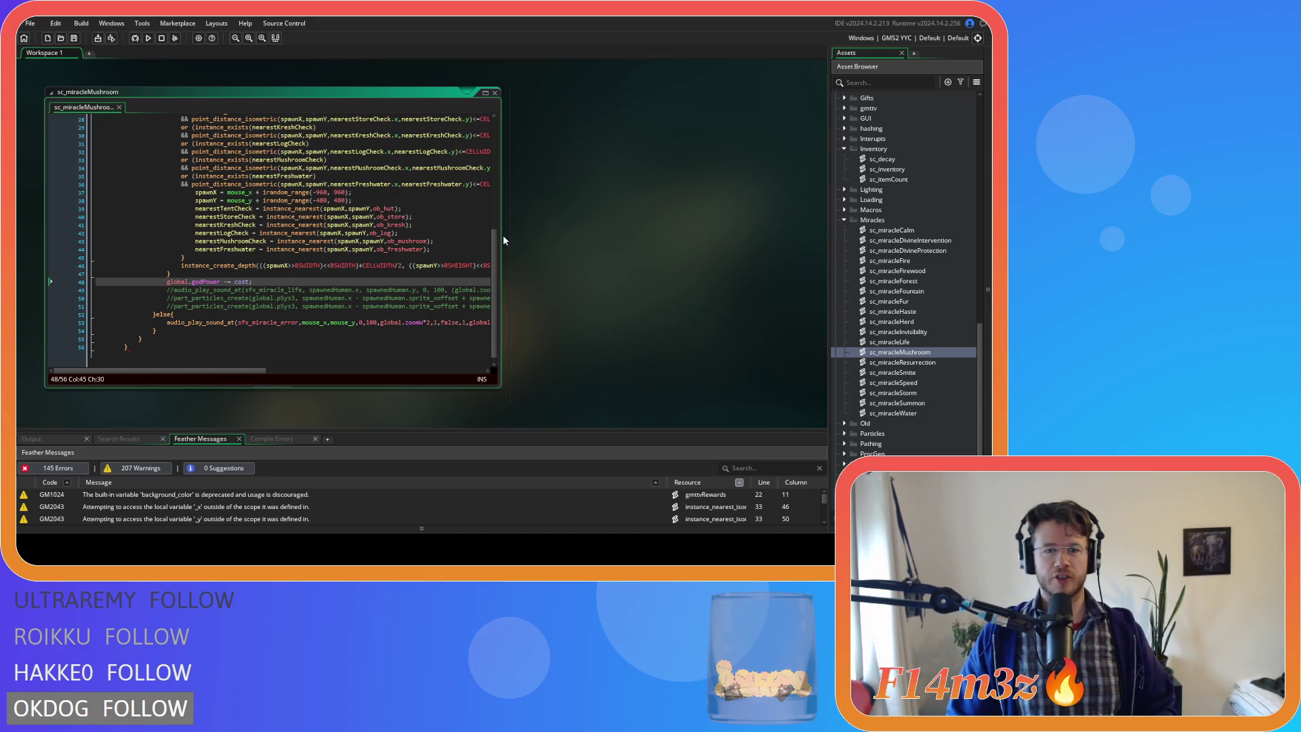
- Scroll back up to review the struct fields and the line 13 power check
{"action": "left_click_drag", "start_coordinate": [494, 291], "coordinate": [499, 120]}
{"action": "left_click", "coordinate": [383, 176]}
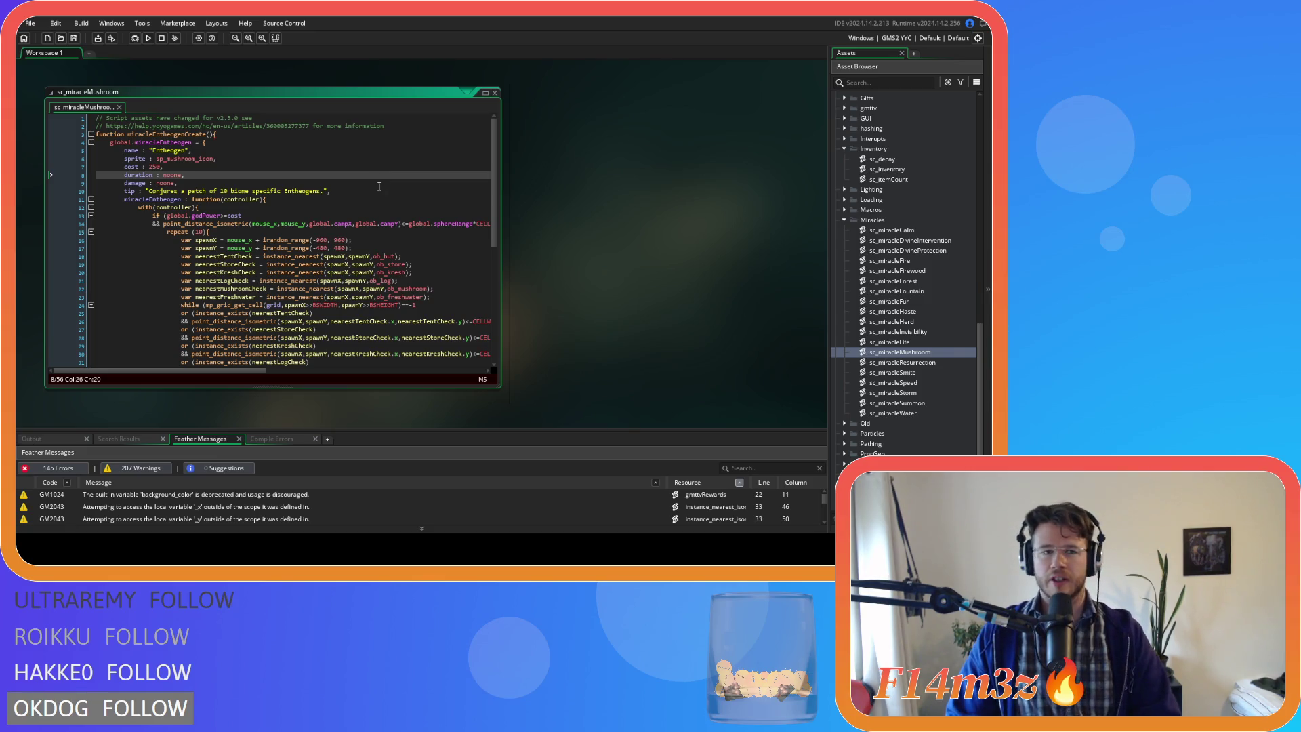
{"action": "left_click", "coordinate": [346, 215]}
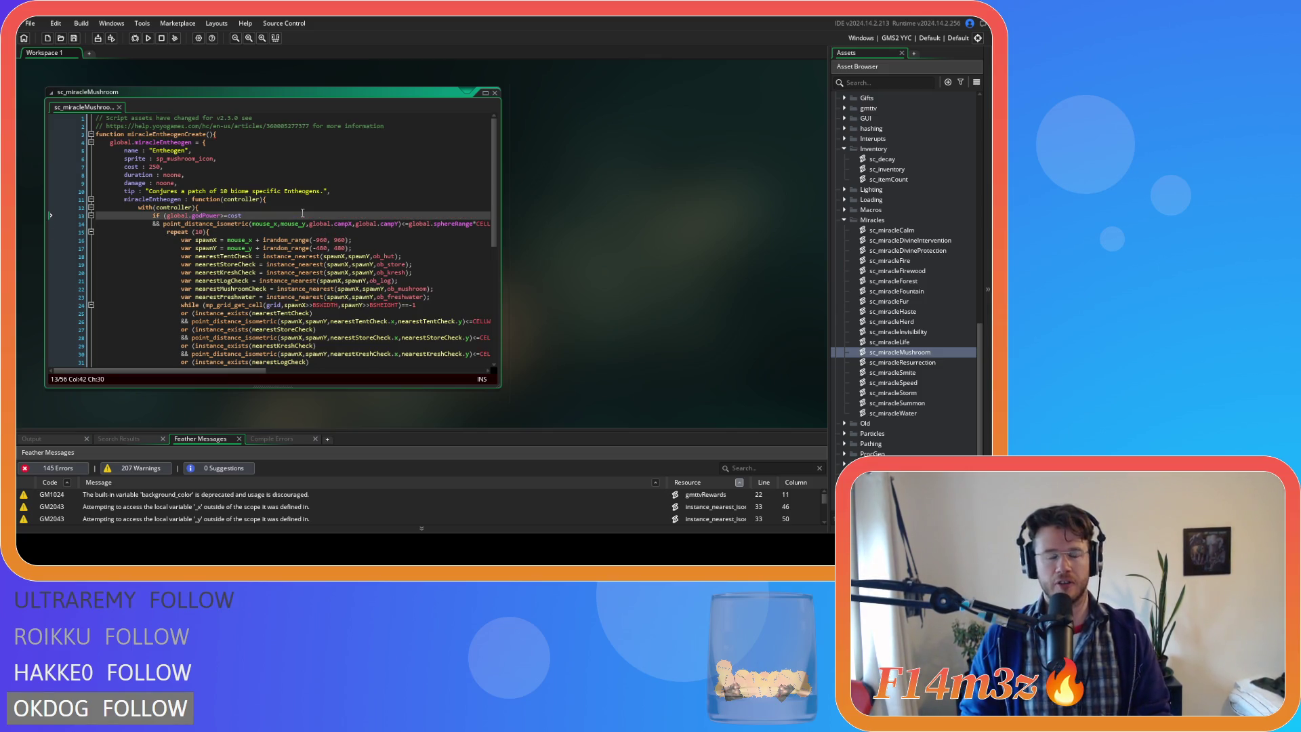
- Review the spawn loop, function line and tip text of sc_miracleMushroom
{"action": "mouse_move", "coordinate": [308, 240]}
{"action": "left_click", "coordinate": [251, 231]}
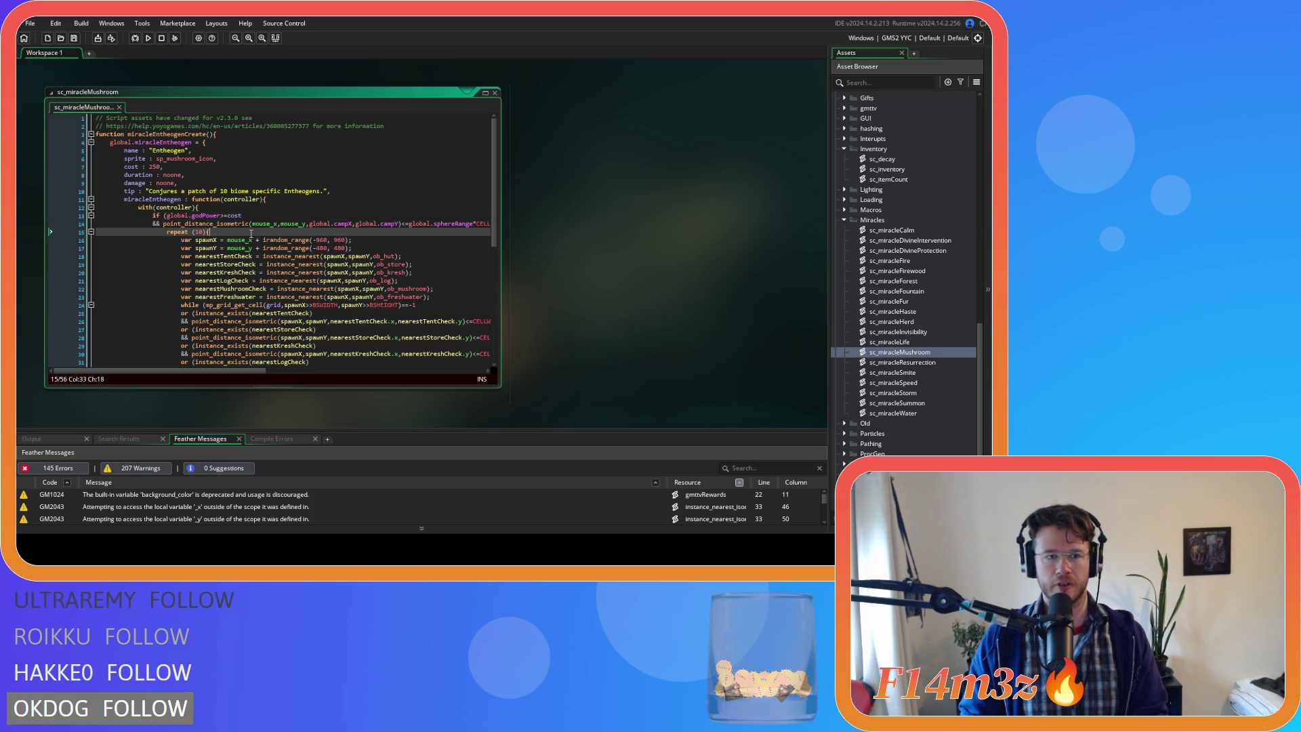
{"action": "mouse_move", "coordinate": [262, 222]}
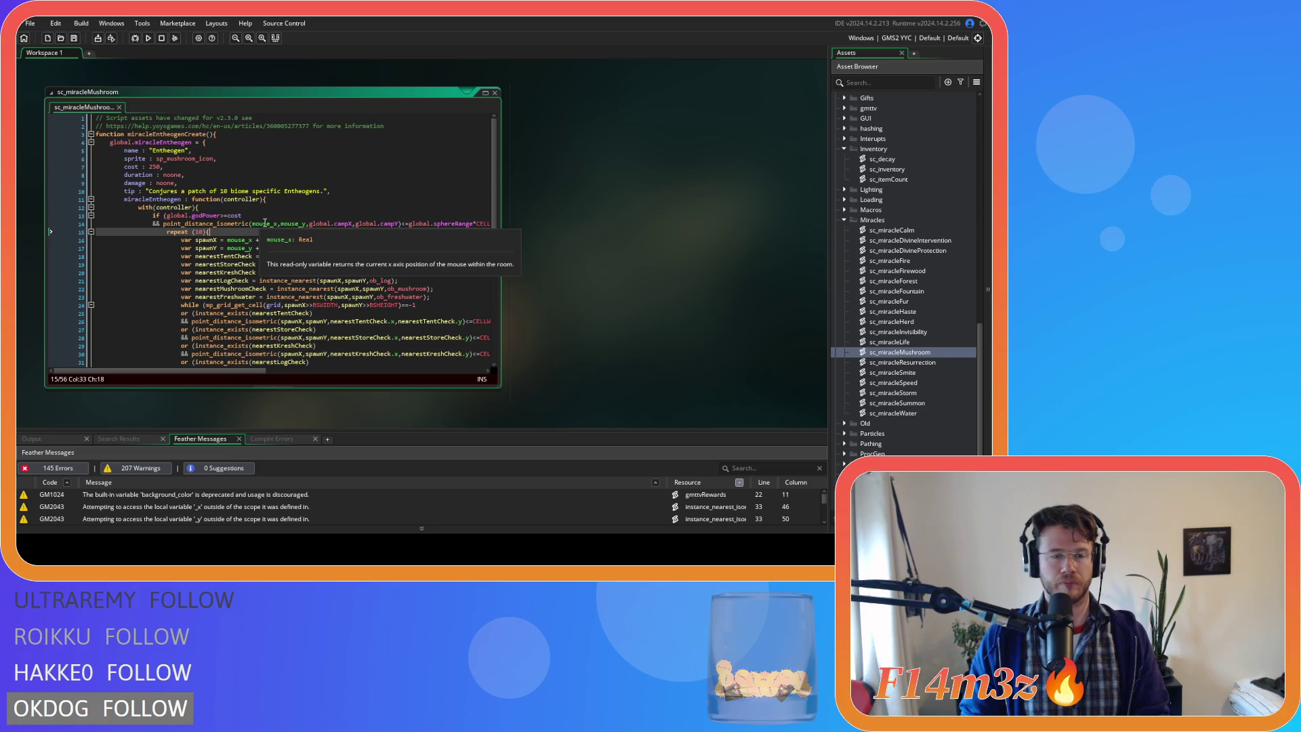
{"action": "key", "text": "Up"}
{"action": "key", "text": "Up"}
{"action": "key", "text": "Up"}
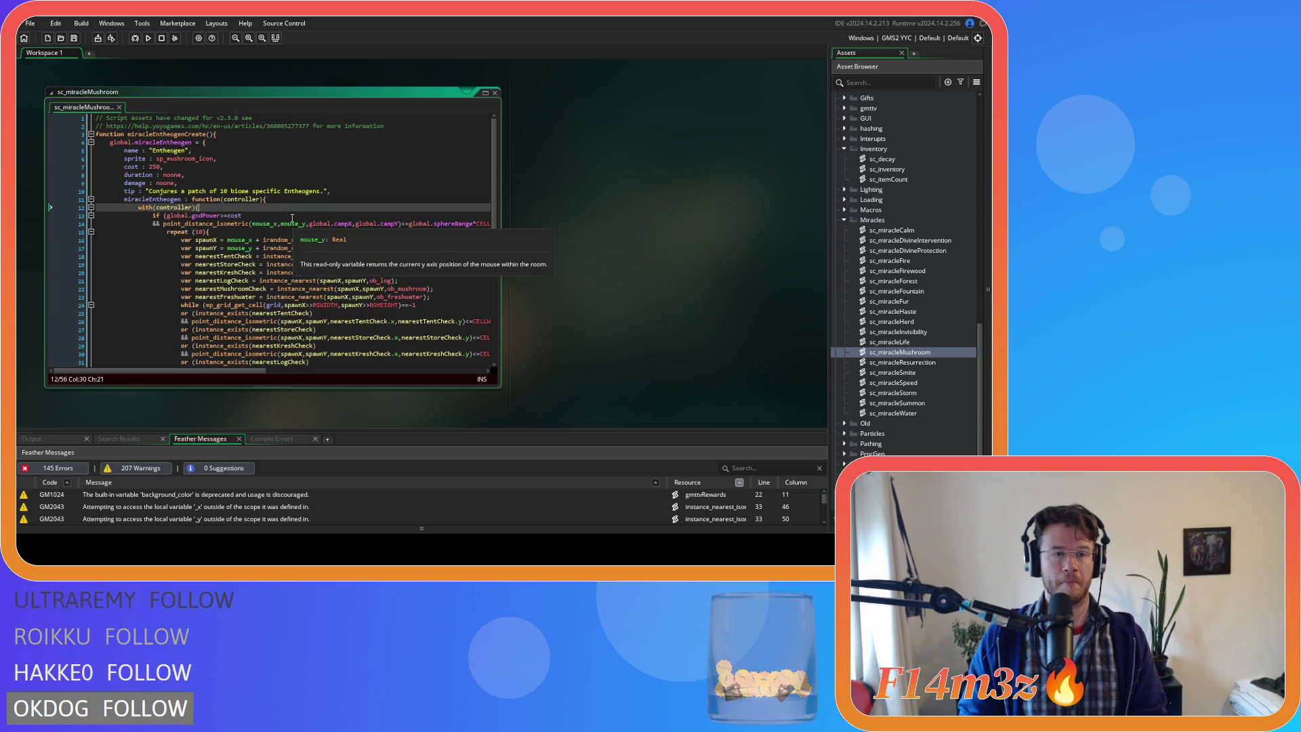
{"action": "left_click", "coordinate": [278, 200]}
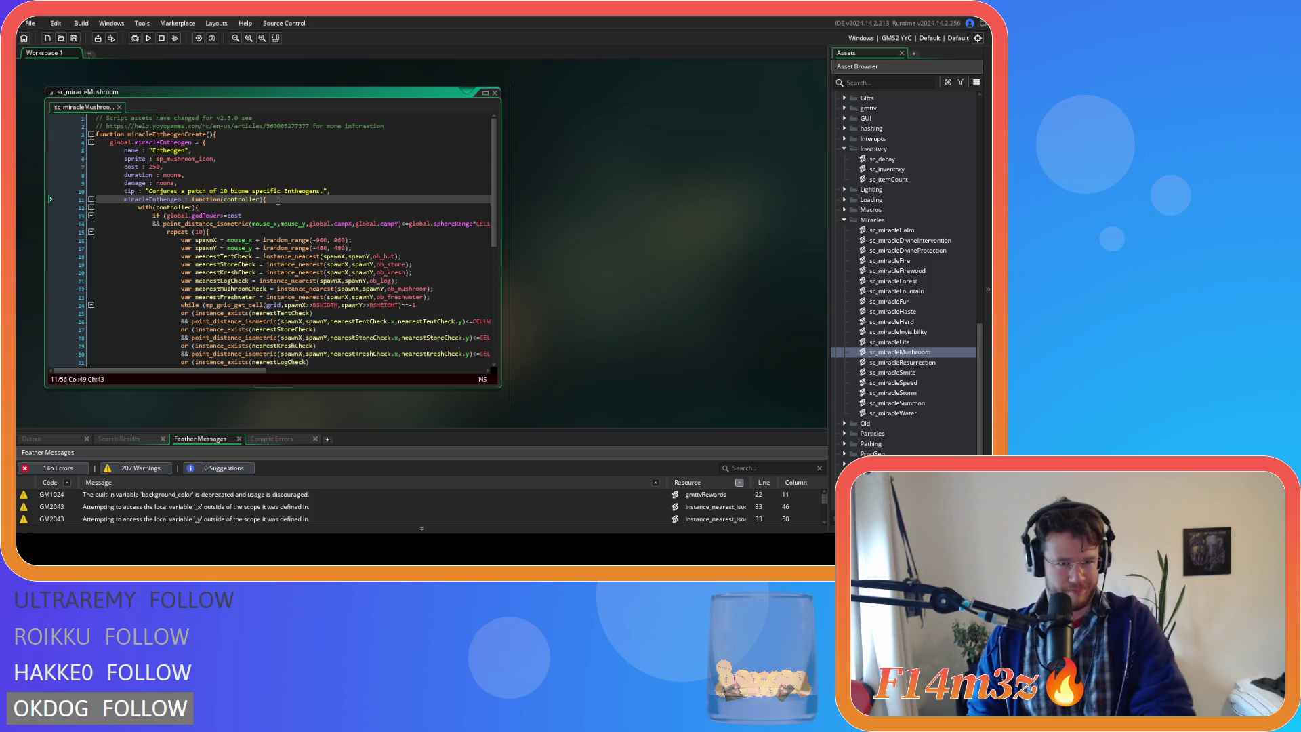
{"action": "left_click", "coordinate": [300, 251]}
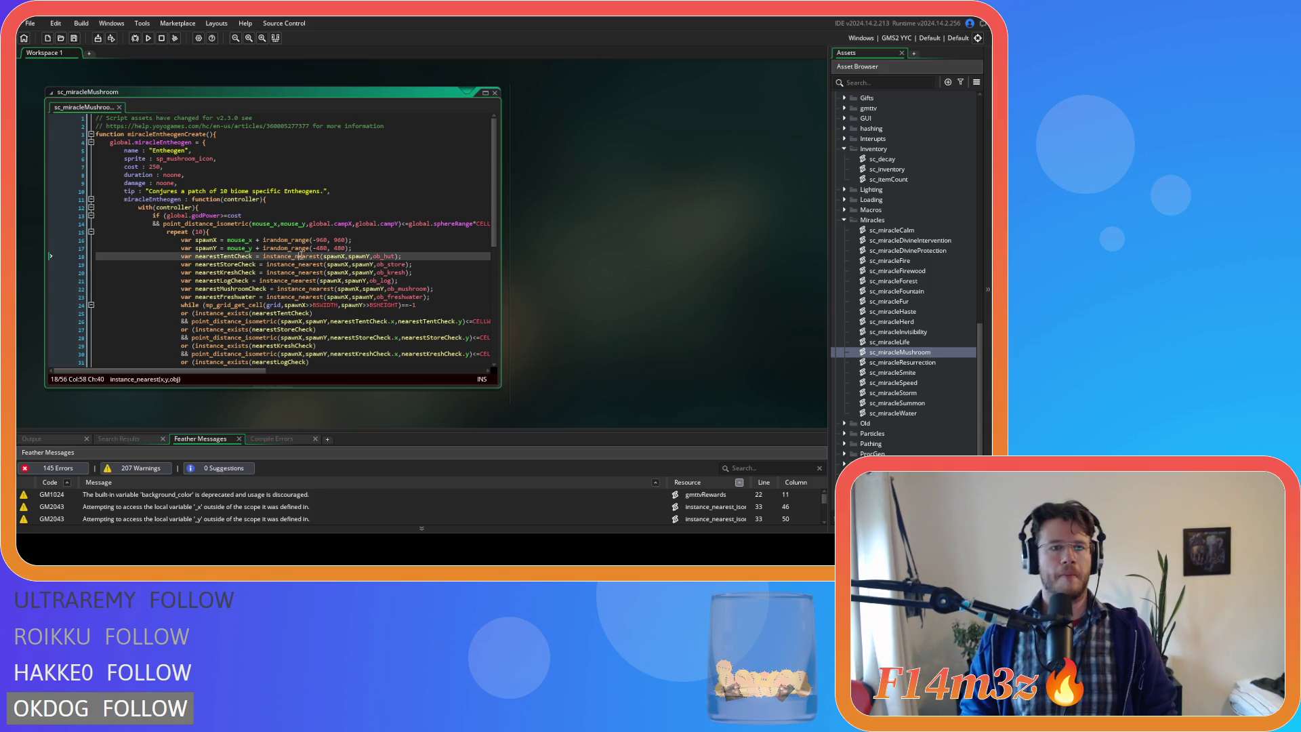
{"action": "left_click", "coordinate": [345, 224]}
{"action": "left_click", "coordinate": [338, 190]}
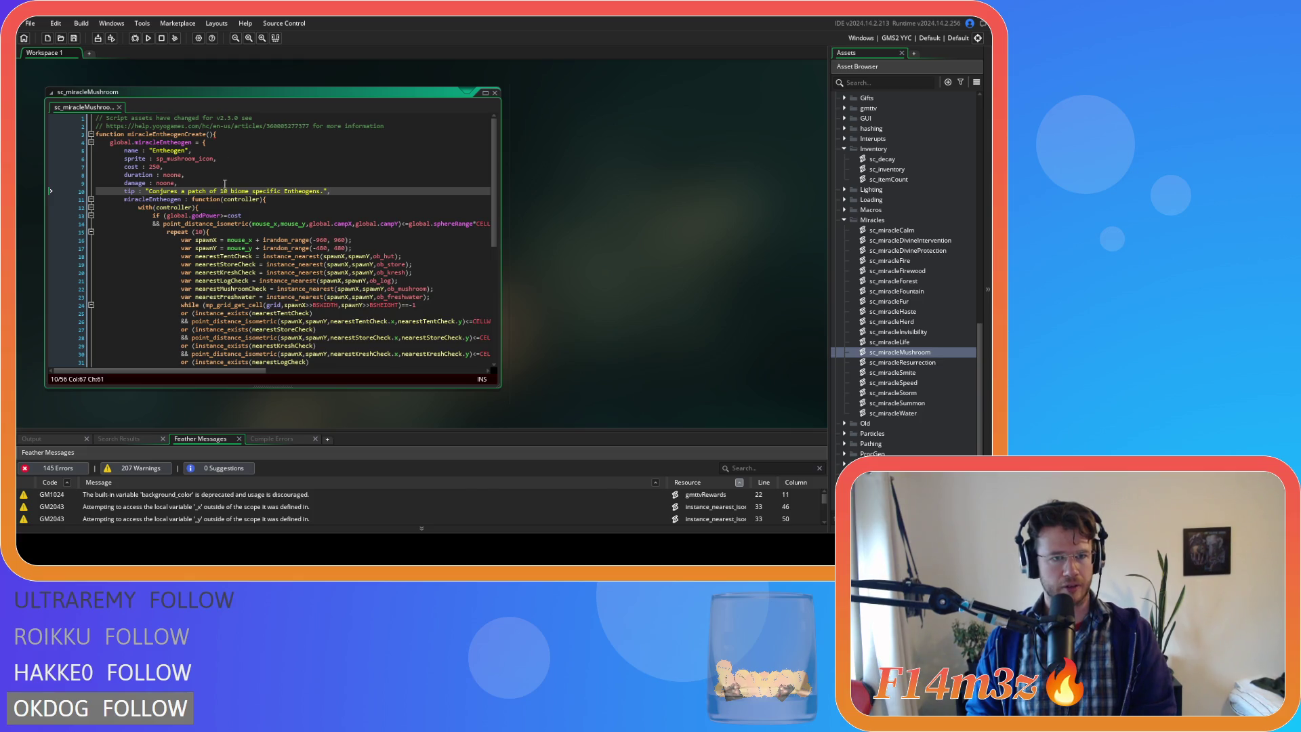
- Add a closing brace at the script's end, save, and select the miracleEntheogen struct block
{"action": "scroll", "coordinate": [252, 252], "scroll_direction": "down", "scroll_amount": 9}
{"action": "left_click", "coordinate": [157, 344]}
{"action": "key", "text": "Return"}
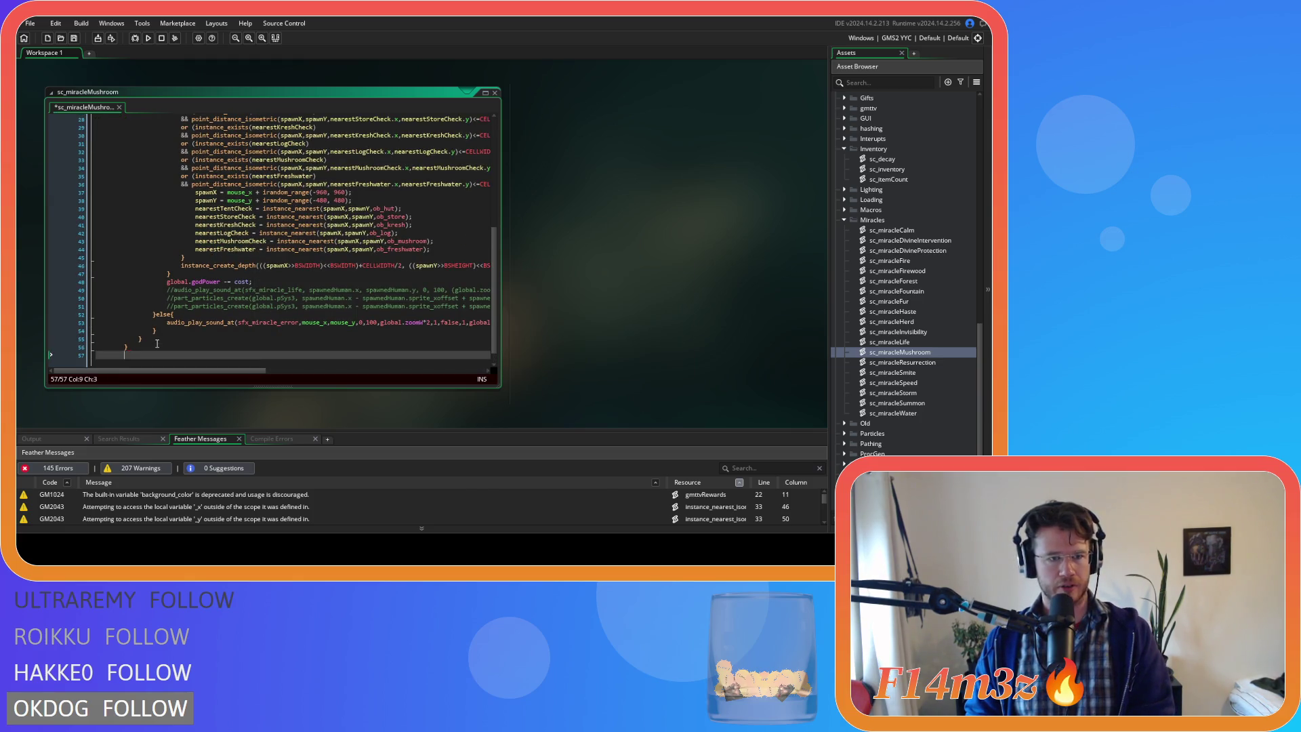
{"action": "type", "text": "}"}
{"action": "key", "text": "Return"}
{"action": "key", "text": "ctrl+s"}
{"action": "scroll", "coordinate": [309, 200], "scroll_direction": "up", "scroll_amount": 9}
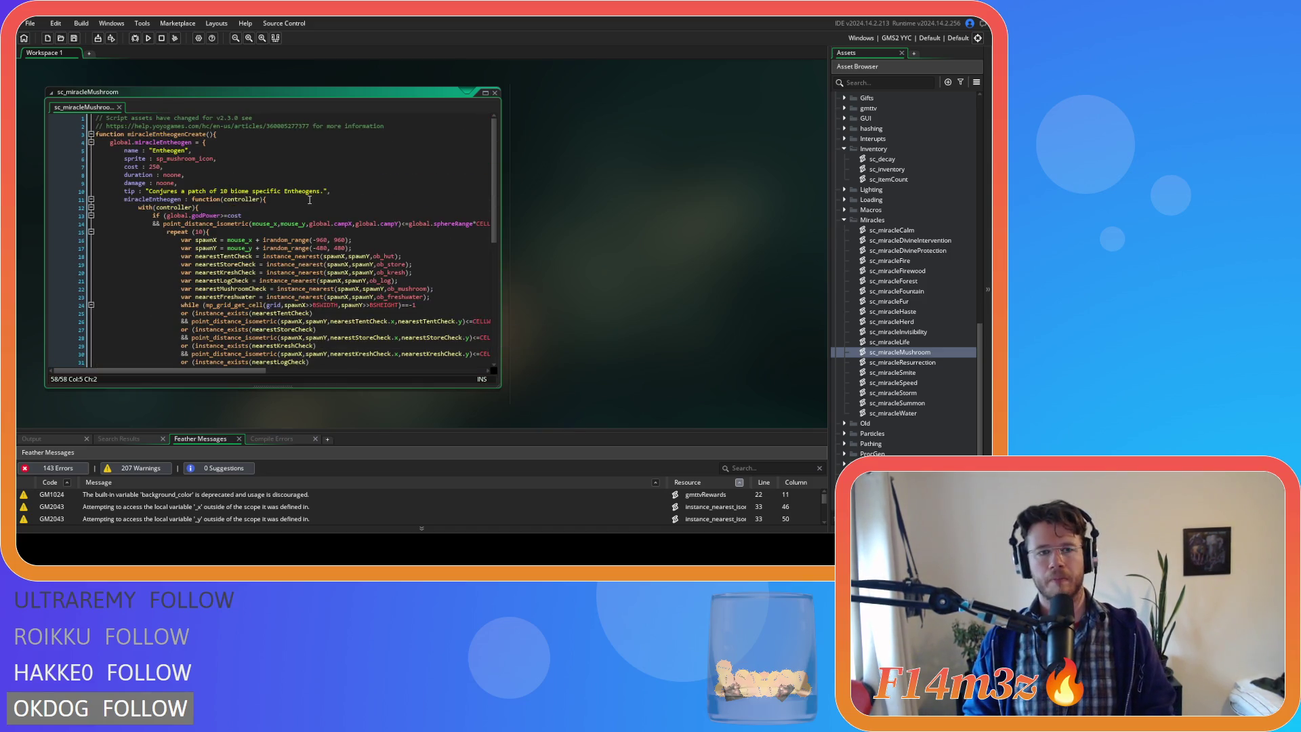
{"action": "mouse_move", "coordinate": [330, 191]}
{"action": "left_mouse_down"}
{"action": "mouse_move", "coordinate": [170, 173]}
{"action": "mouse_move", "coordinate": [74, 133]}
{"action": "left_mouse_up"}
{"action": "key", "text": "ctrl+c"}
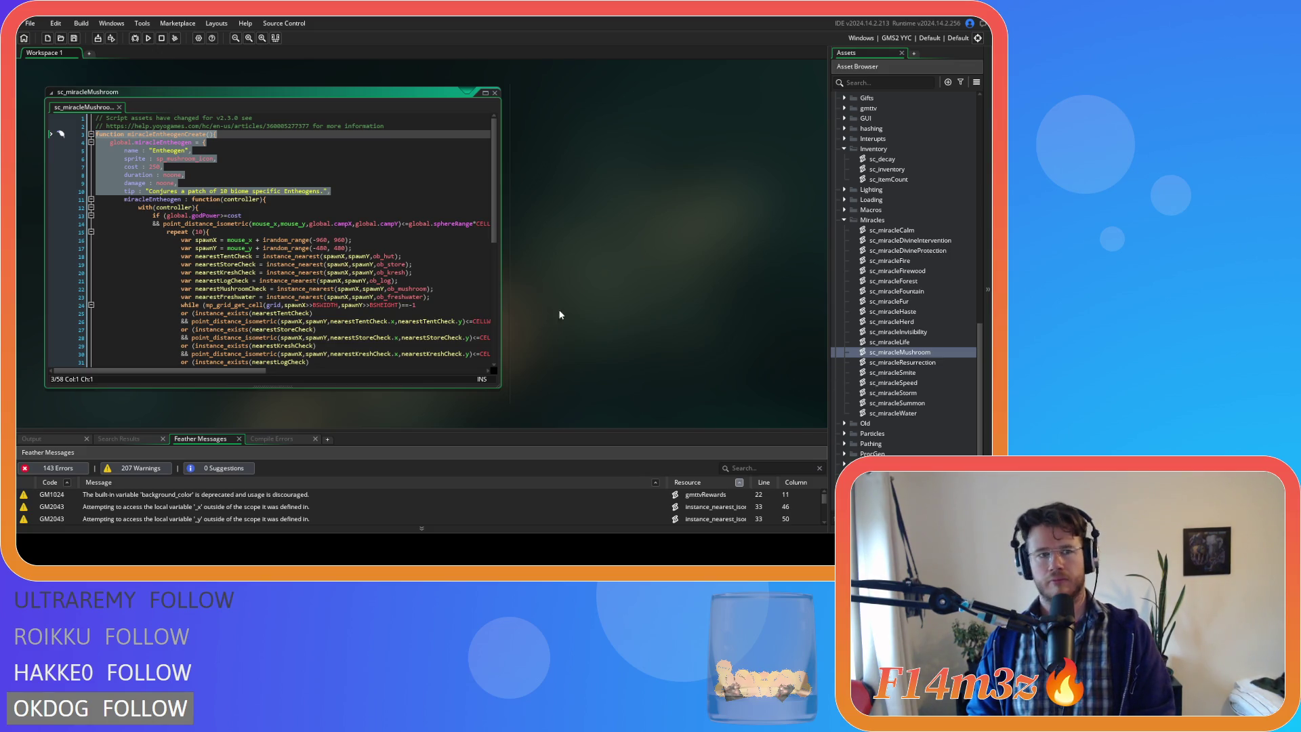
- Paste the Entheogen struct block atop sc_miracleResurrection, add a closing brace at the end, and save
{"action": "double_click", "coordinate": [902, 362]}
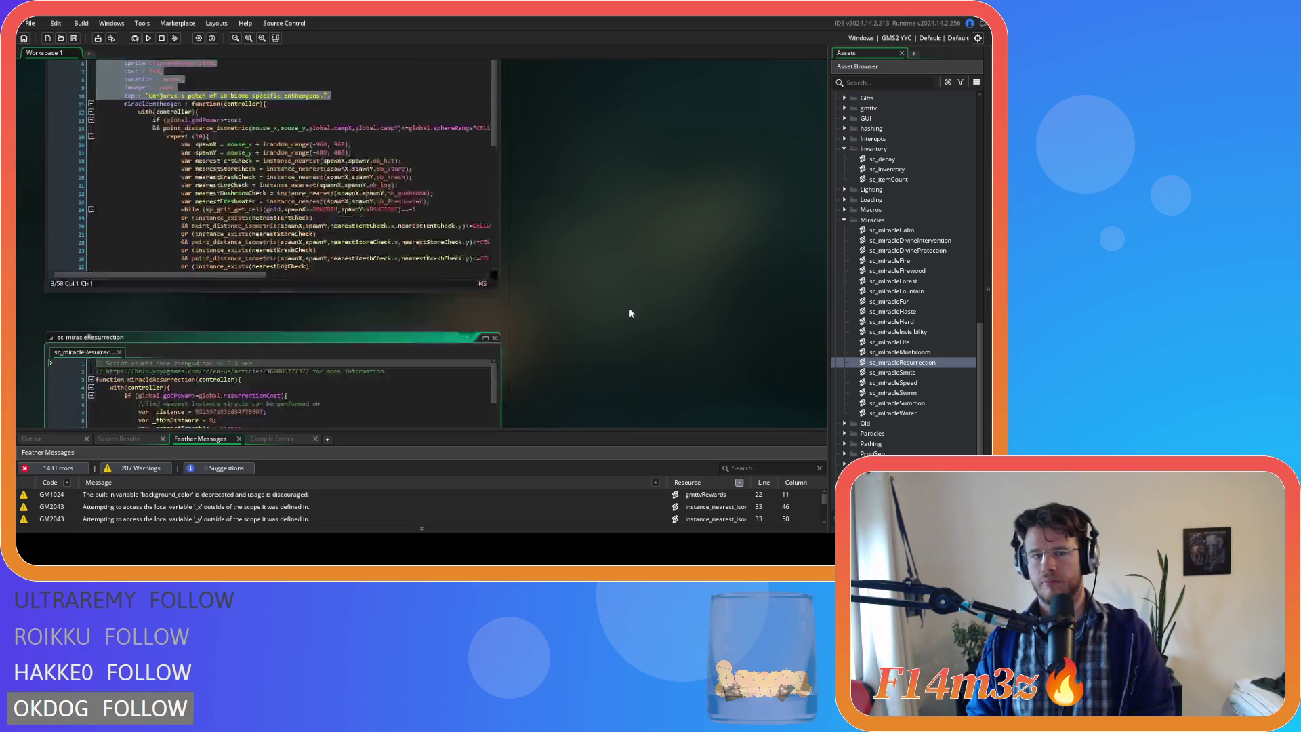
{"action": "left_click", "coordinate": [398, 128]}
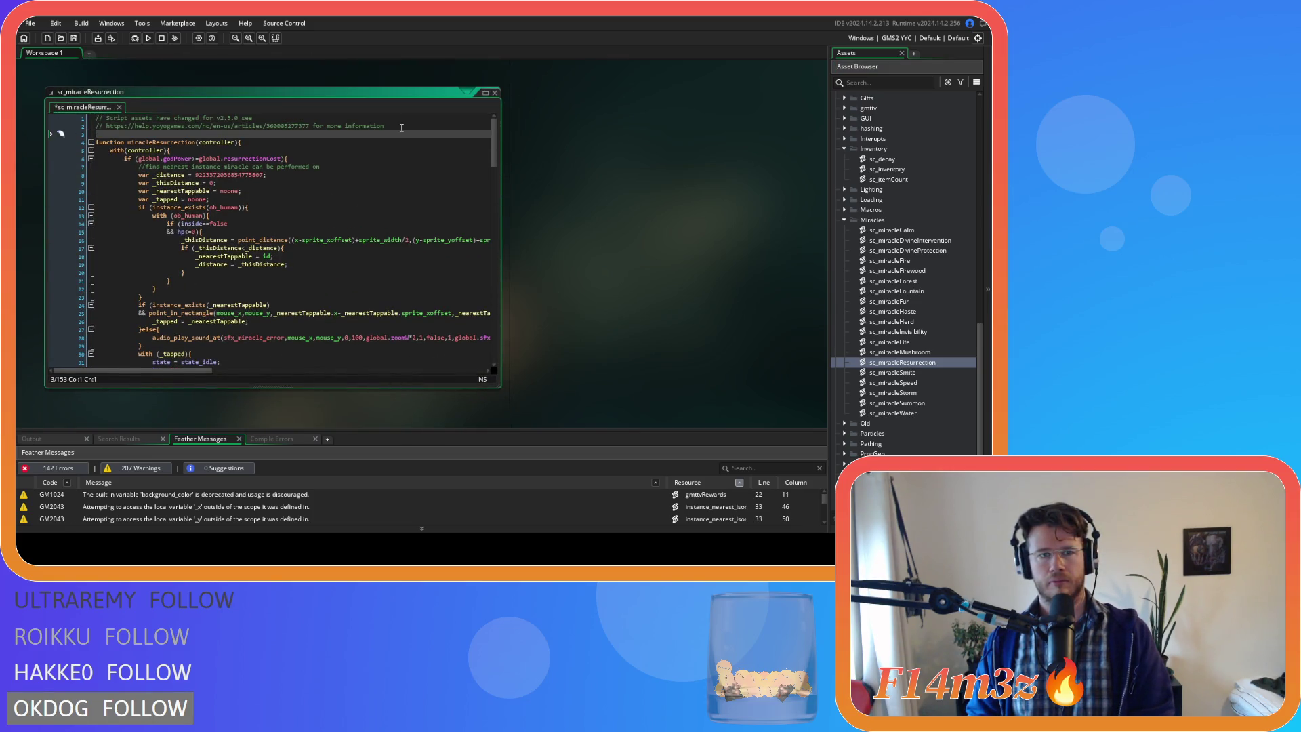
{"action": "key", "text": "ctrl+v"}
{"action": "mouse_move", "coordinate": [99, 204]}
{"action": "left_mouse_down"}
{"action": "mouse_move", "coordinate": [203, 268]}
{"action": "mouse_move", "coordinate": [267, 406]}
{"action": "mouse_move", "coordinate": [181, 362]}
{"action": "left_mouse_up"}
{"action": "left_click", "coordinate": [180, 362]}
{"action": "key", "text": "Return"}
{"action": "type", "text": "}"}
{"action": "key", "text": "Return"}
{"action": "key", "text": "ctrl+s"}
- Rename the pasted struct to miracleResurrection and its name string to Resurrection
{"action": "left_click_drag", "start_coordinate": [494, 335], "coordinate": [503, 129]}
{"action": "left_click", "coordinate": [271, 199]}
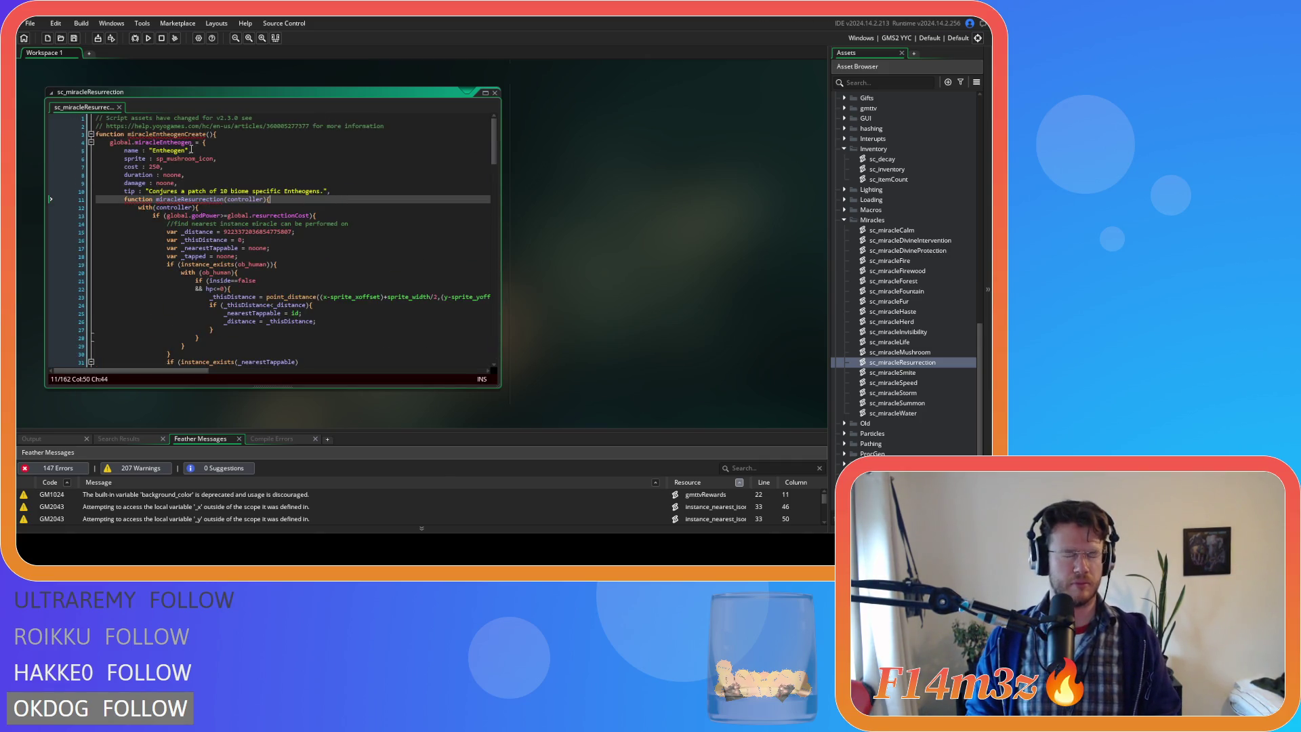
{"action": "left_click_drag", "start_coordinate": [152, 134], "coordinate": [184, 136]}
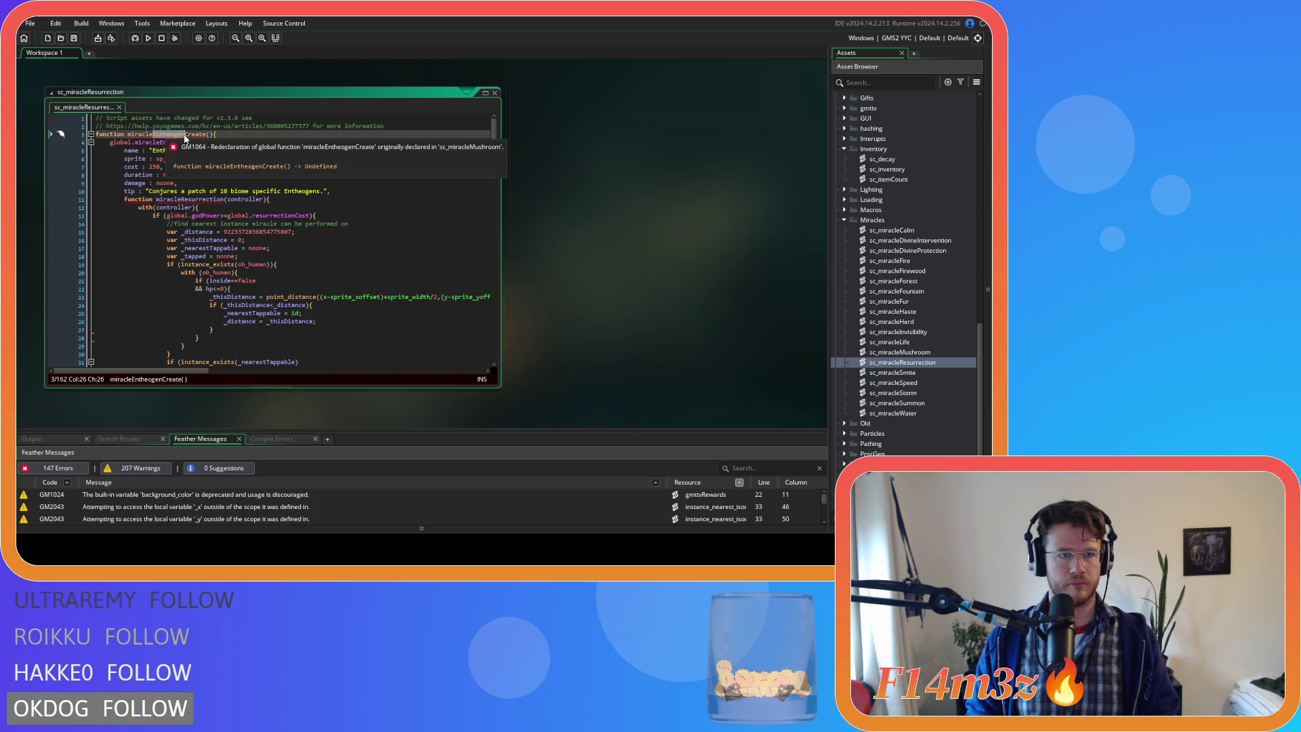
{"action": "key", "text": "BackSpace"}
{"action": "type", "text": "urrection"}
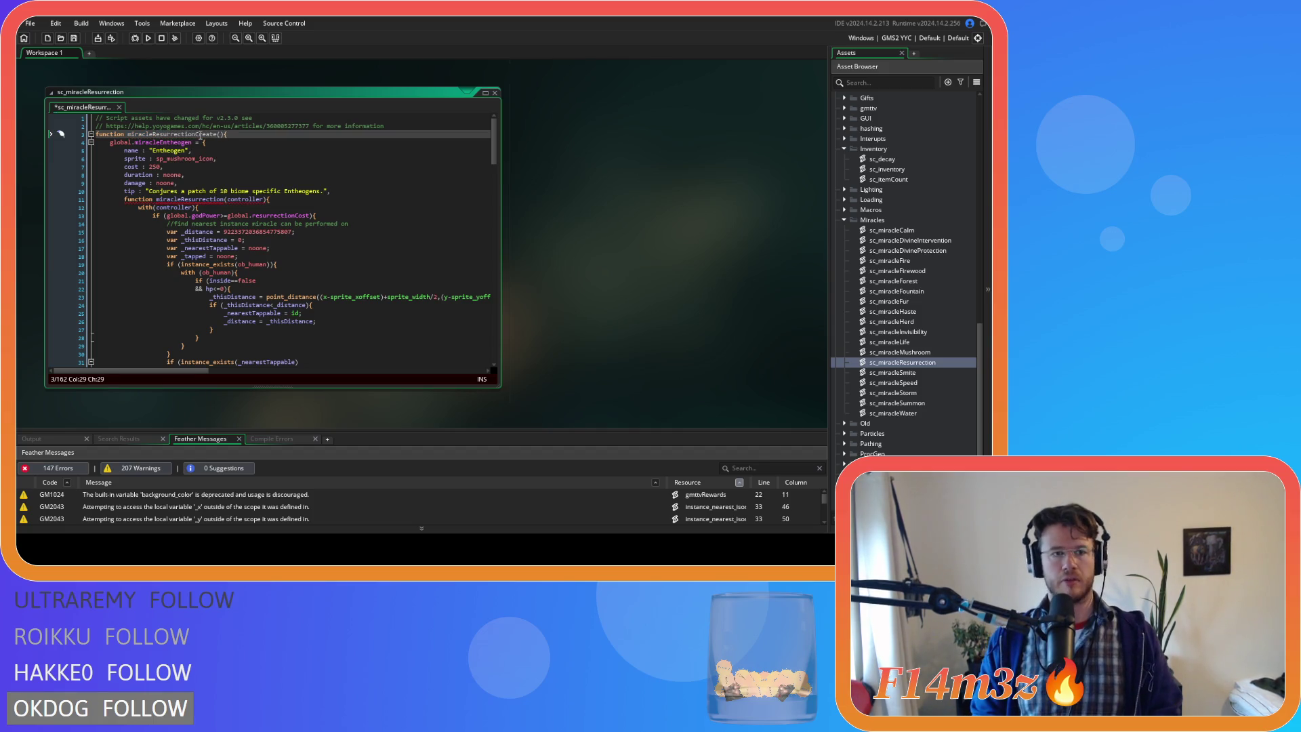
{"action": "key", "text": "shift+Left"}
{"action": "key", "text": "shift+Left"}
{"action": "key", "text": "shift+Left"}
{"action": "key", "text": "ctrl+c"}
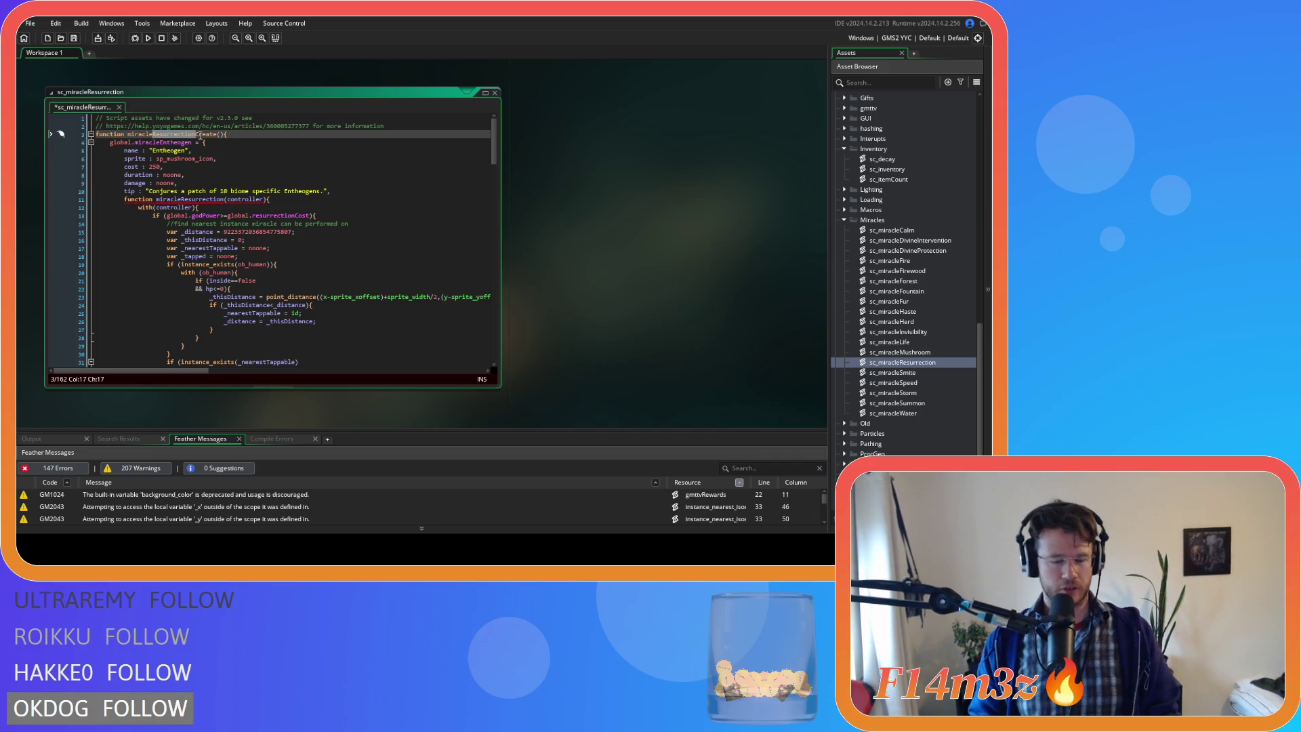
{"action": "mouse_move", "coordinate": [160, 144]}
{"action": "left_click_drag", "start_coordinate": [160, 143], "coordinate": [193, 143]}
{"action": "key", "text": "ctrl+v"}
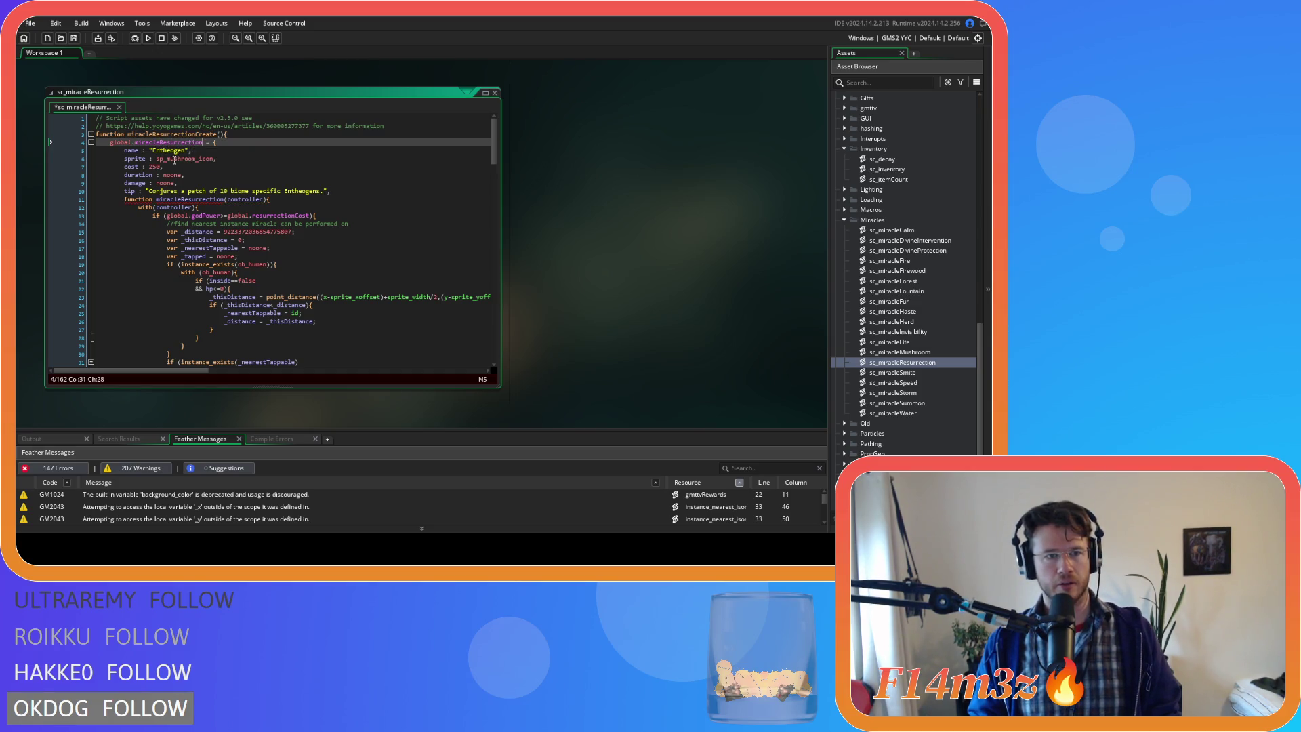
{"action": "double_click", "coordinate": [170, 149]}
{"action": "key", "text": "ctrl+v"}
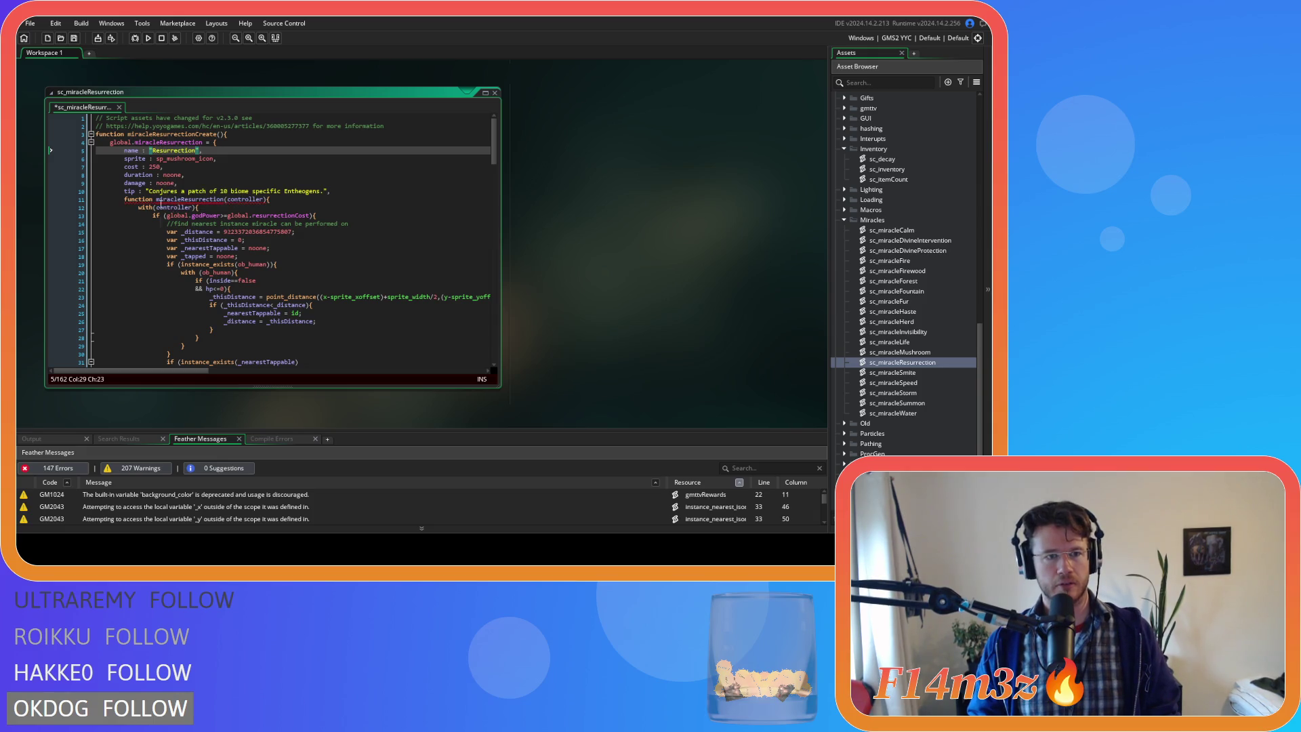
- Rewrite line 11 as a 'miracleResurrection: function' struct member and save
{"action": "double_click", "coordinate": [183, 201]}
{"action": "key", "text": "ctrl+x"}
{"action": "key", "text": "Home"}
{"action": "key", "text": "ctrl+v"}
{"action": "type", "text": "="}
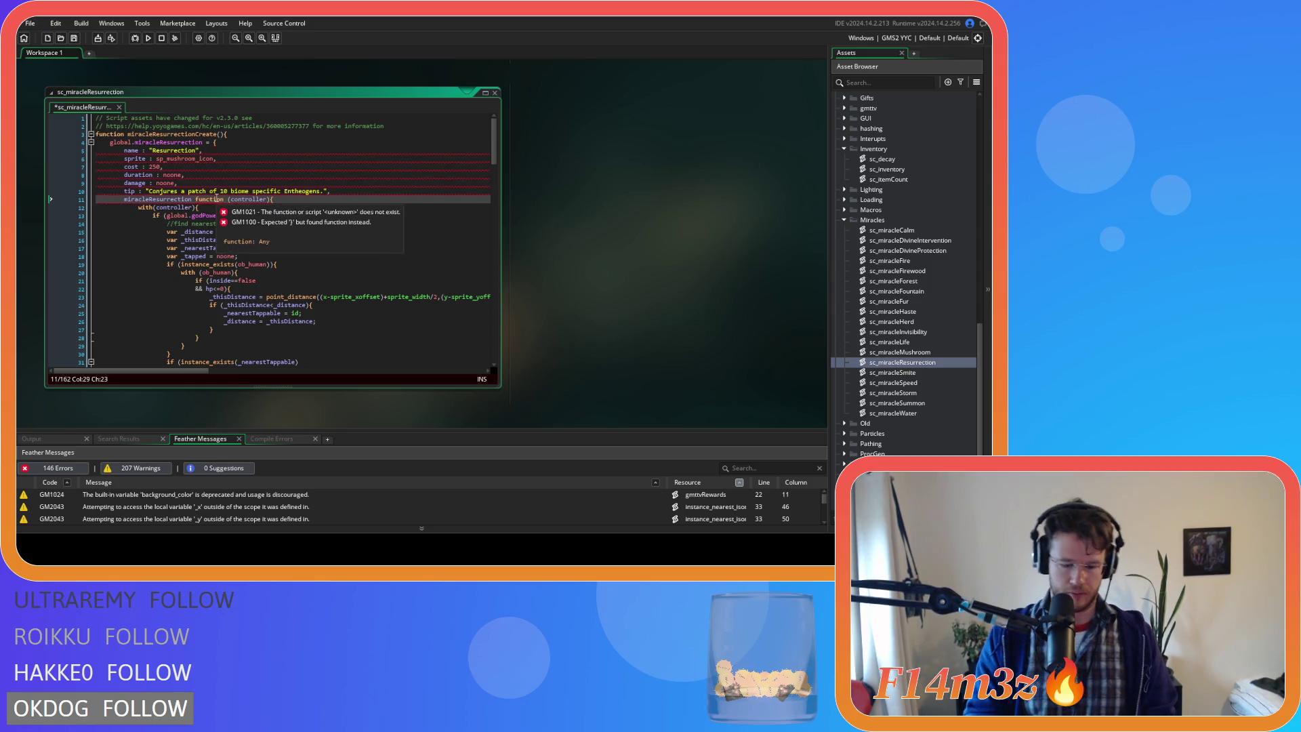
{"action": "key", "text": "BackSpace"}
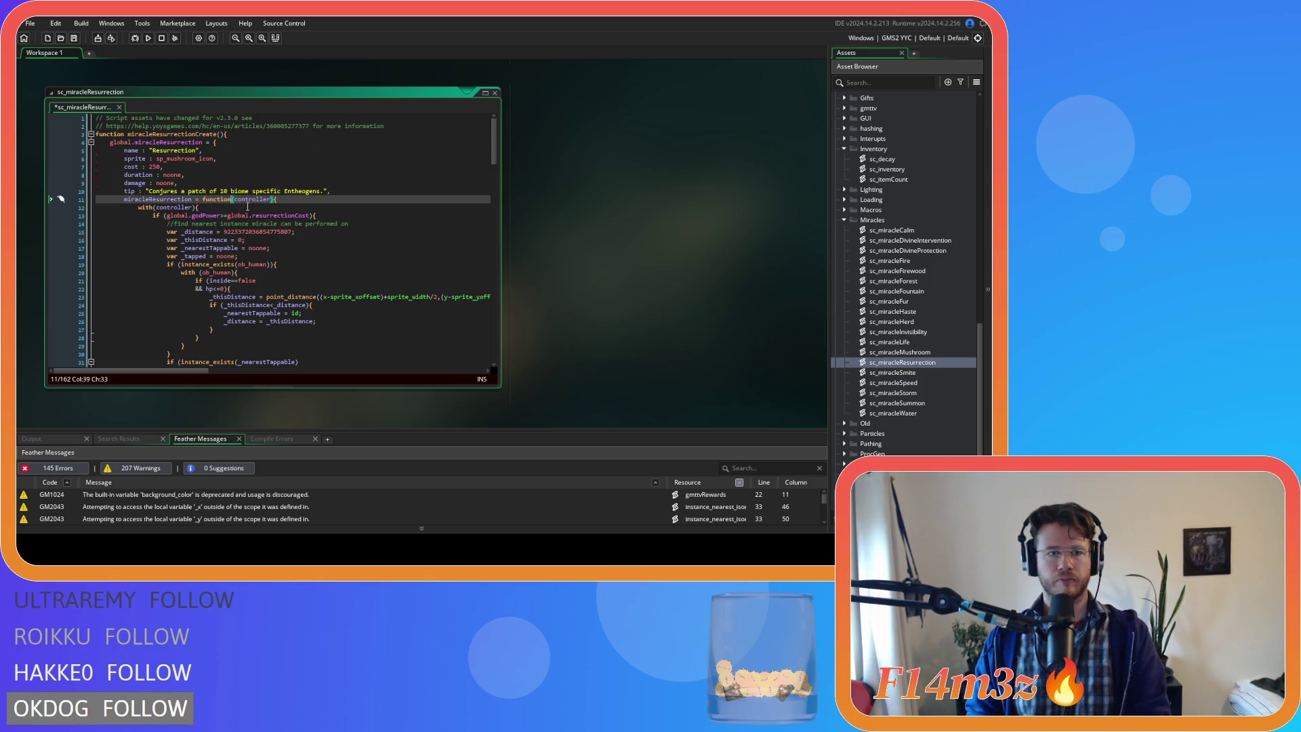
{"action": "left_click", "coordinate": [206, 204]}
{"action": "left_click", "coordinate": [201, 199]}
{"action": "key", "text": "BackSpace"}
{"action": "type", "text": ":"}
{"action": "left_click", "coordinate": [302, 198]}
{"action": "key", "text": "ctrl+s"}
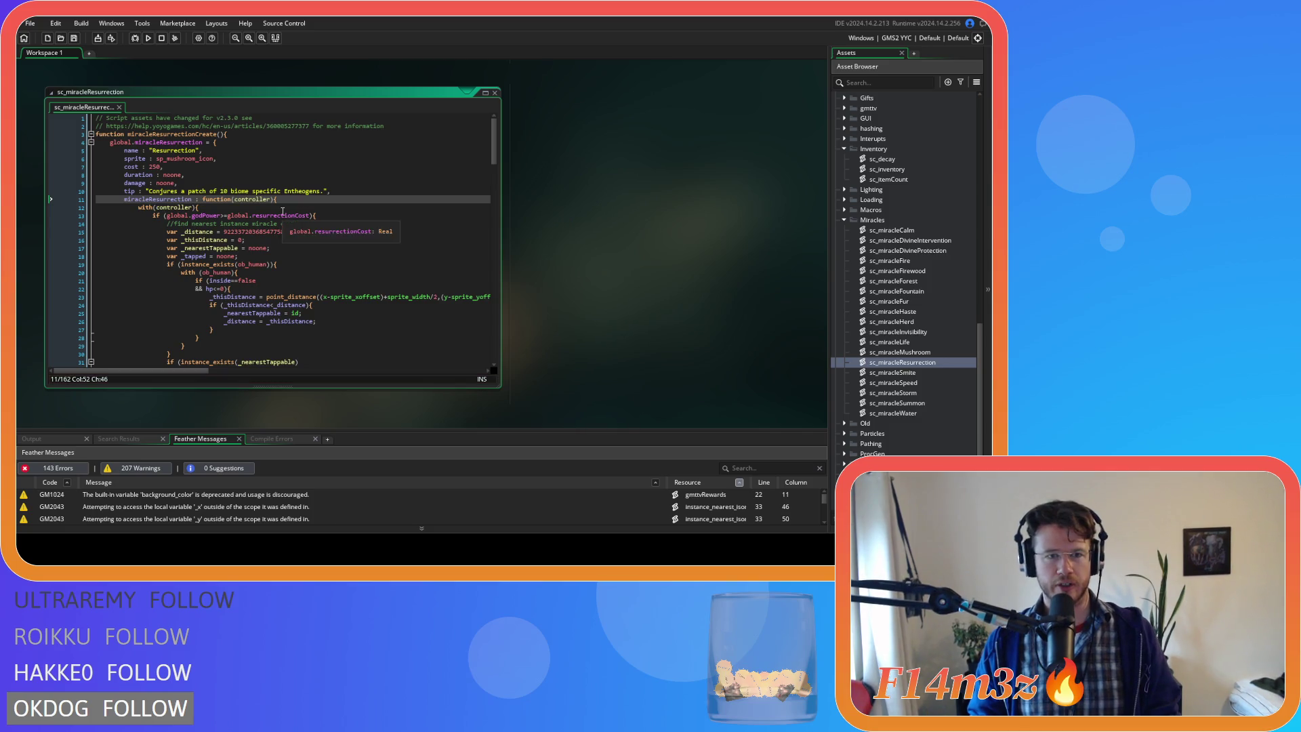
- Change the sprite to sp_res_icon and the cost from 250 to 1000, then save
{"action": "left_click", "coordinate": [174, 160]}
{"action": "type", "text": "res"}
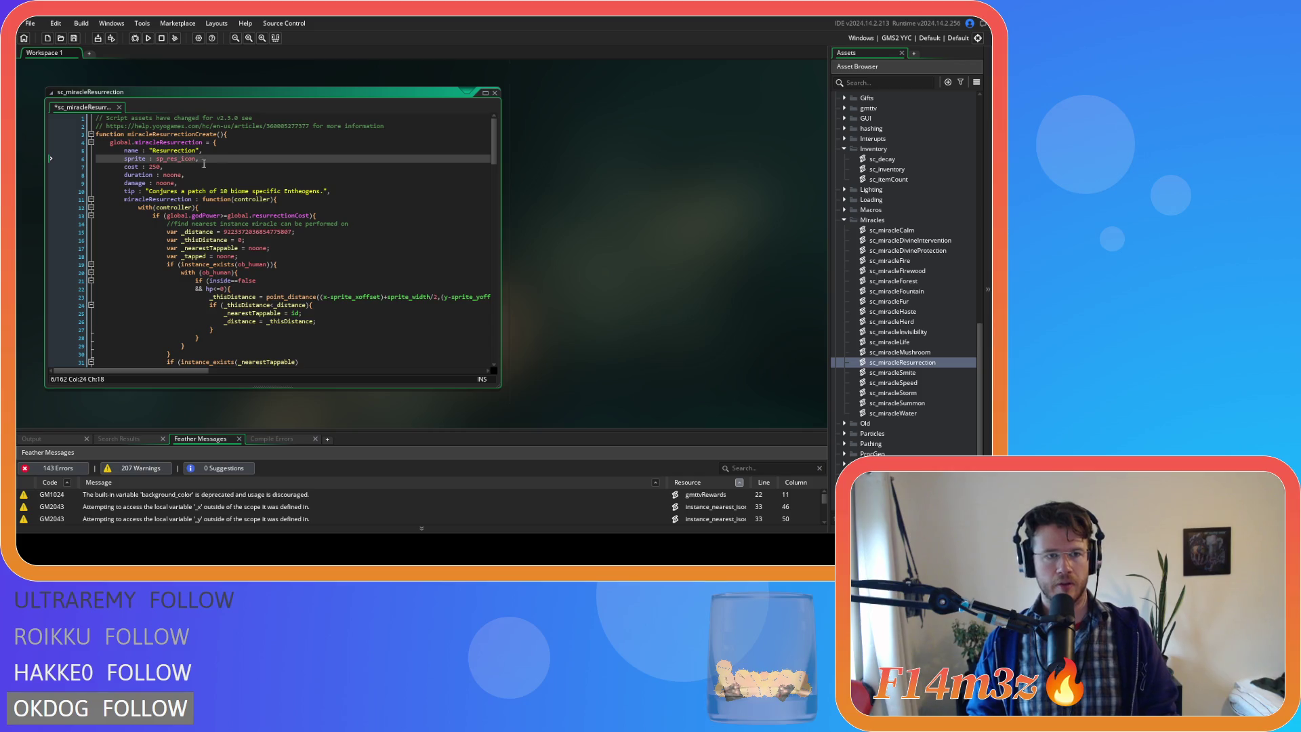
{"action": "double_click", "coordinate": [155, 167]}
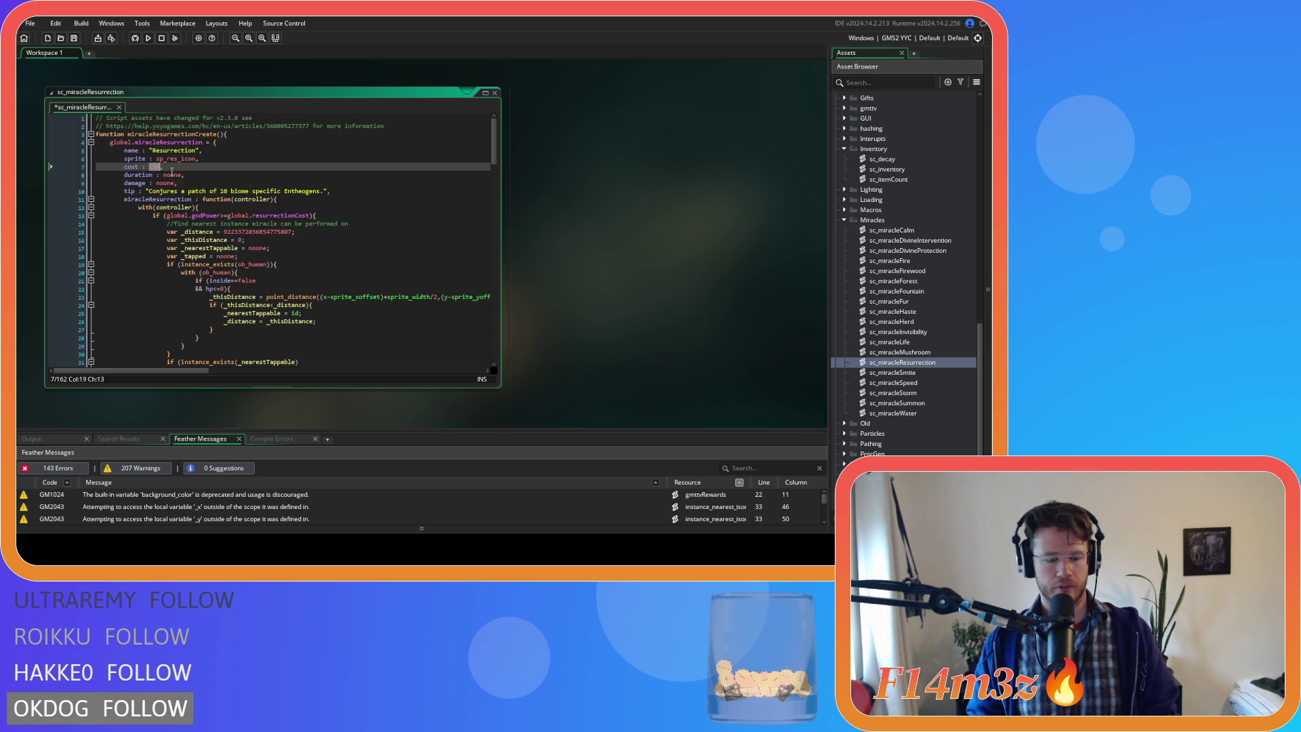
{"action": "type", "text": "25"}
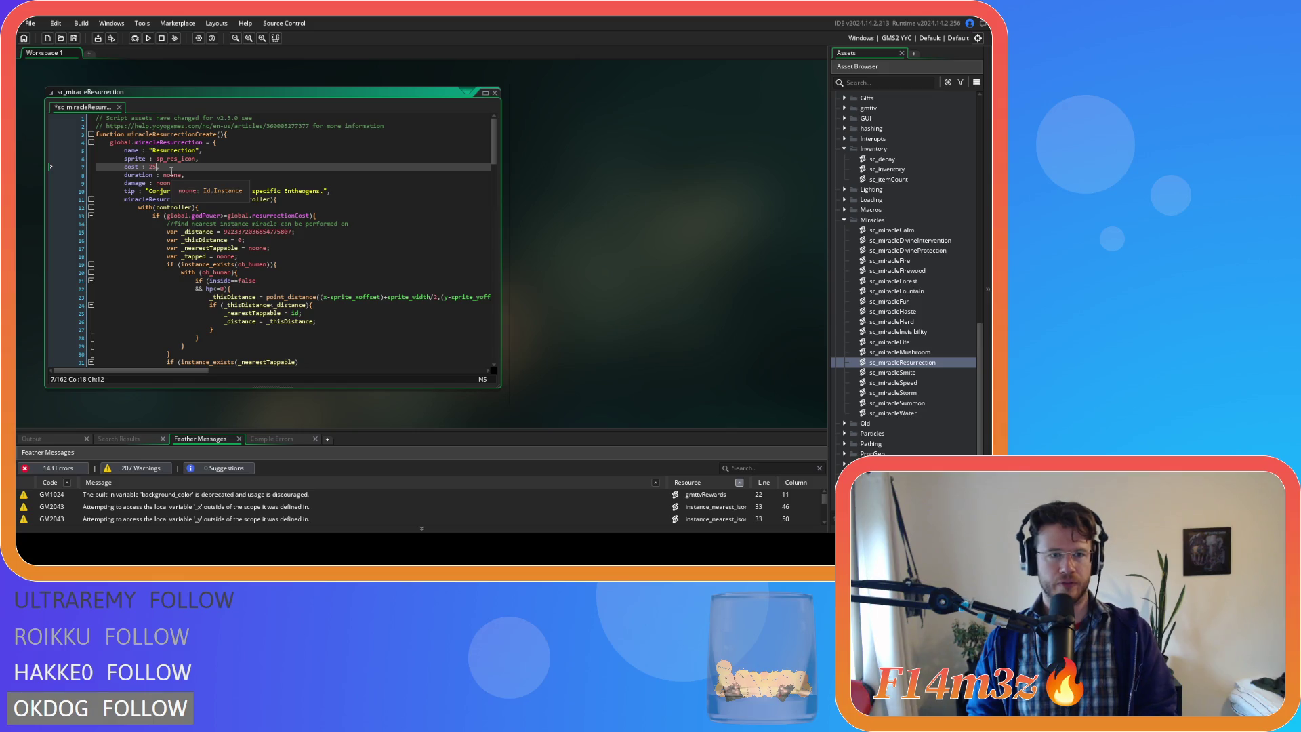
{"action": "type", "text": "1000"}
{"action": "key", "text": "ctrl+s"}
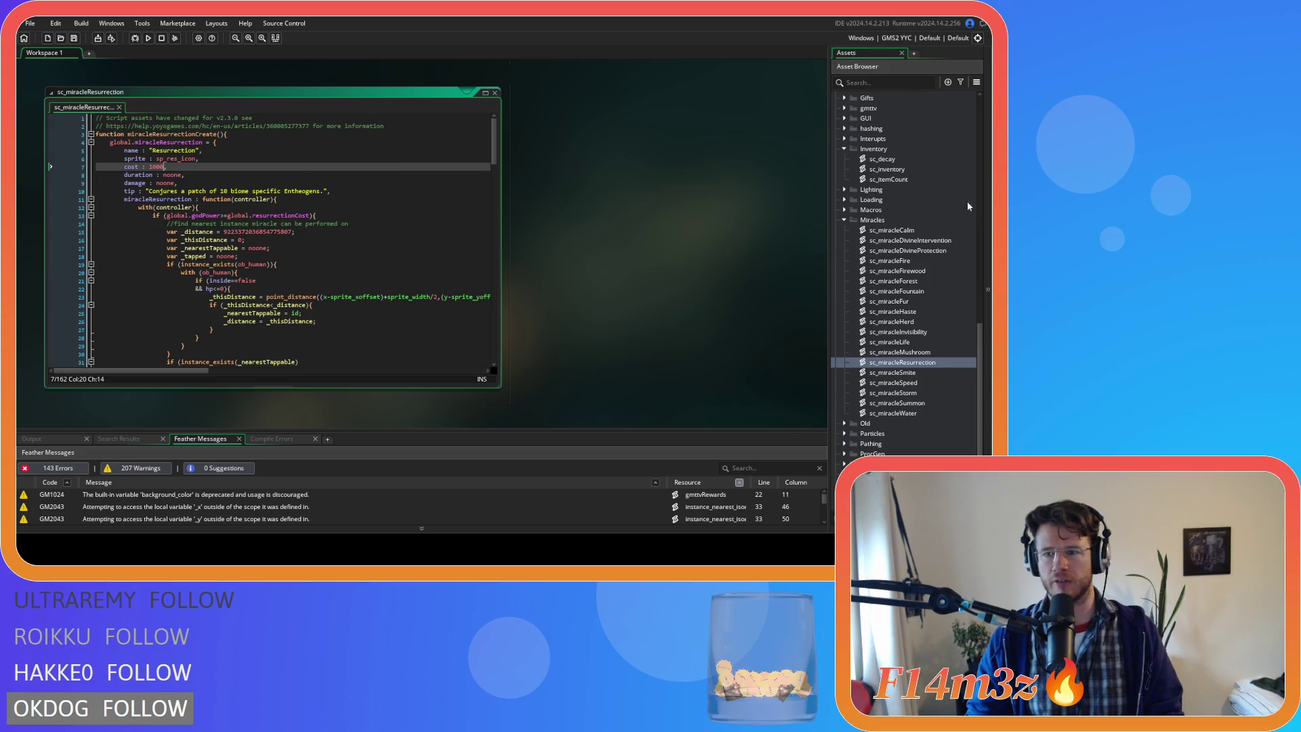
{"action": "scroll", "coordinate": [935, 247], "scroll_direction": "up", "scroll_amount": 5}
{"action": "double_click", "coordinate": [912, 250]}
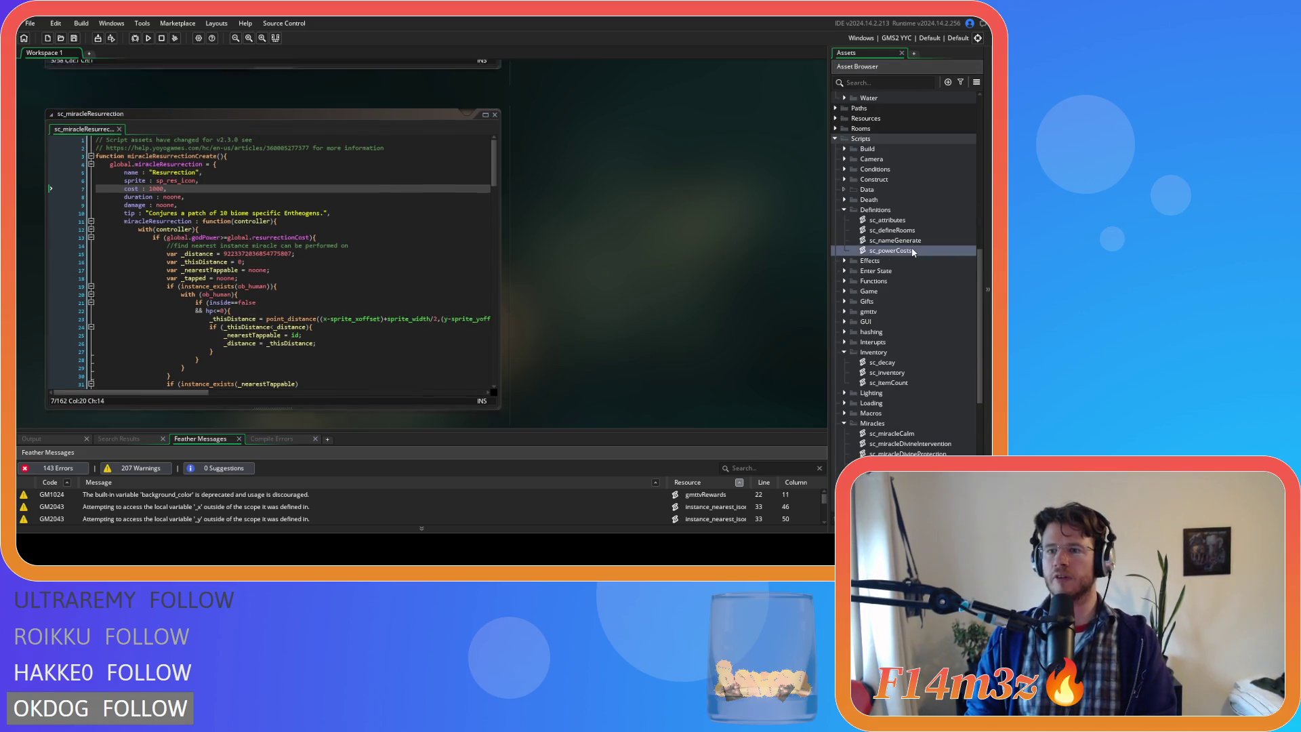
- Delete the resurrectionCost, lifeCost, herdCost and mushroomCost lines from sc_powerCosts and save
{"action": "left_click_drag", "start_coordinate": [345, 208], "coordinate": [167, 211]}
{"action": "key", "text": "Delete"}
{"action": "left_click", "coordinate": [183, 209]}
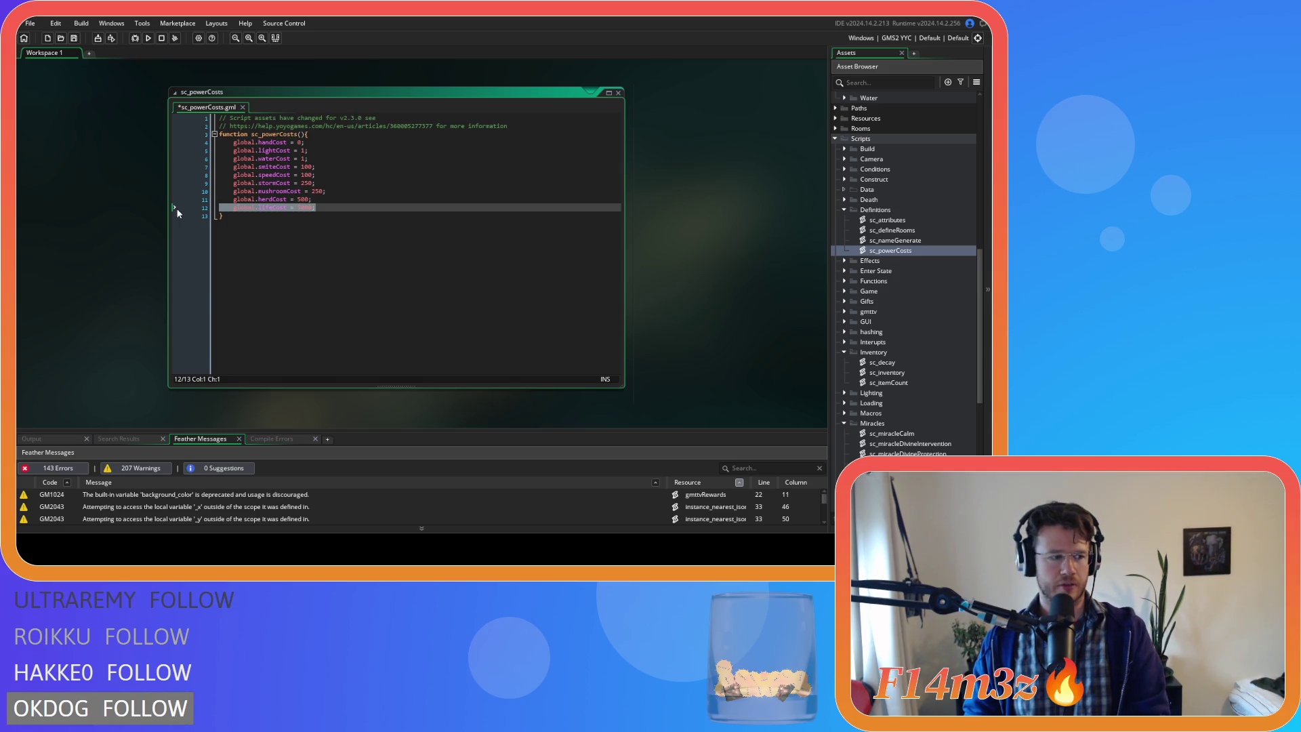
{"action": "key", "text": "BackSpace"}
{"action": "key", "text": "BackSpace"}
{"action": "left_click_drag", "start_coordinate": [317, 199], "coordinate": [189, 198]}
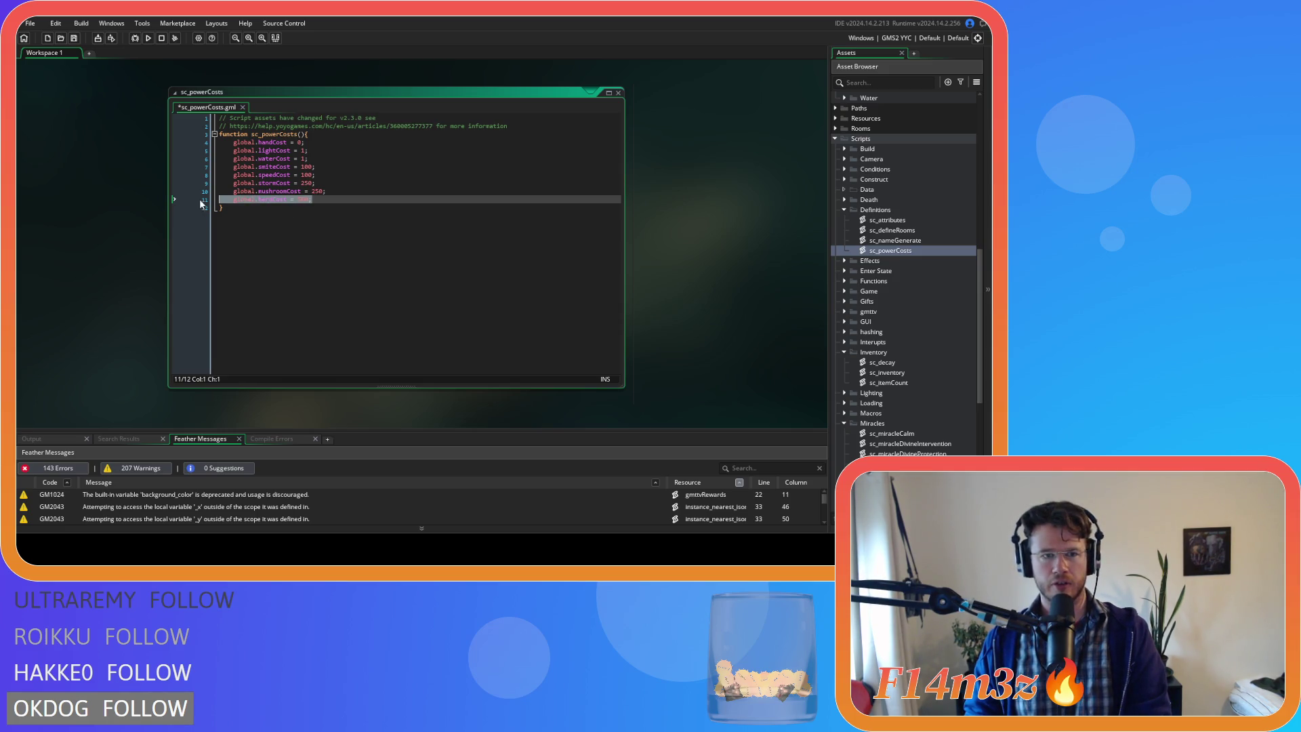
{"action": "key", "text": "BackSpace"}
{"action": "key", "text": "BackSpace"}
{"action": "key", "text": "shift+Home"}
{"action": "key", "text": "BackSpace"}
{"action": "key", "text": "BackSpace"}
{"action": "key", "text": "BackSpace"}
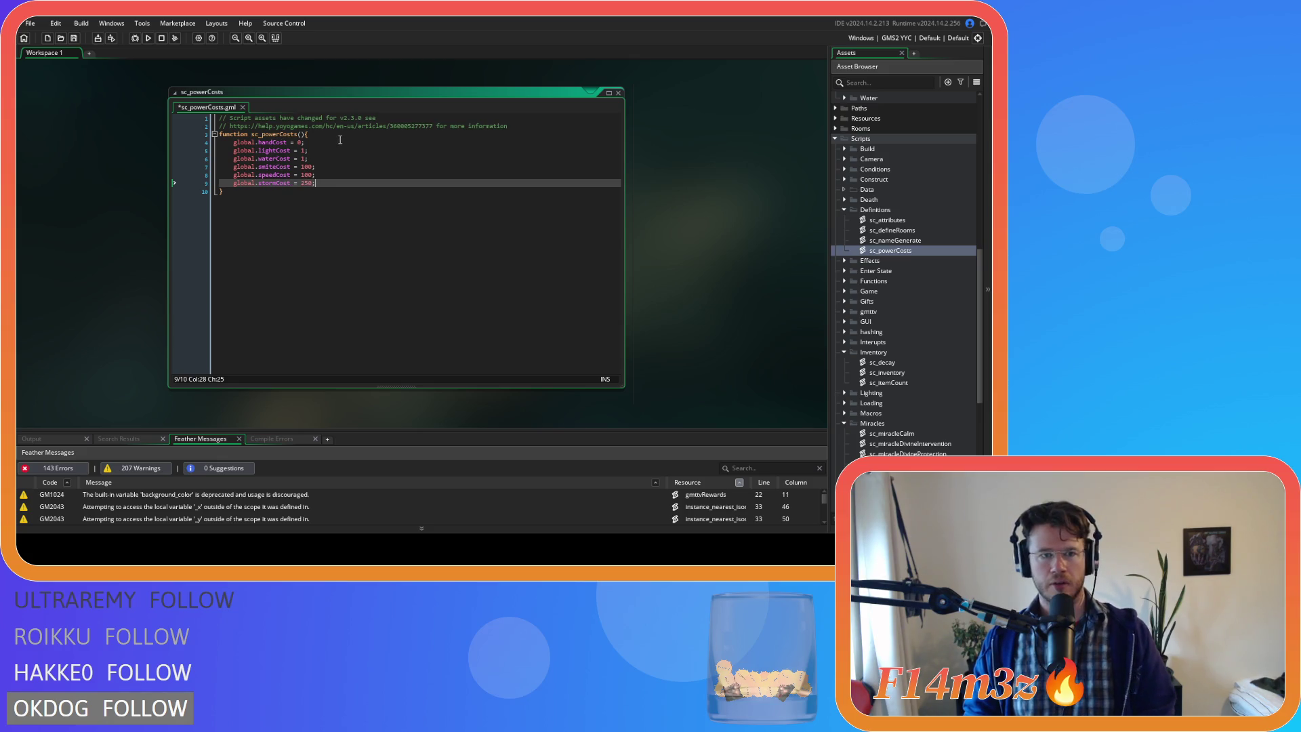
{"action": "key", "text": "ctrl+s"}
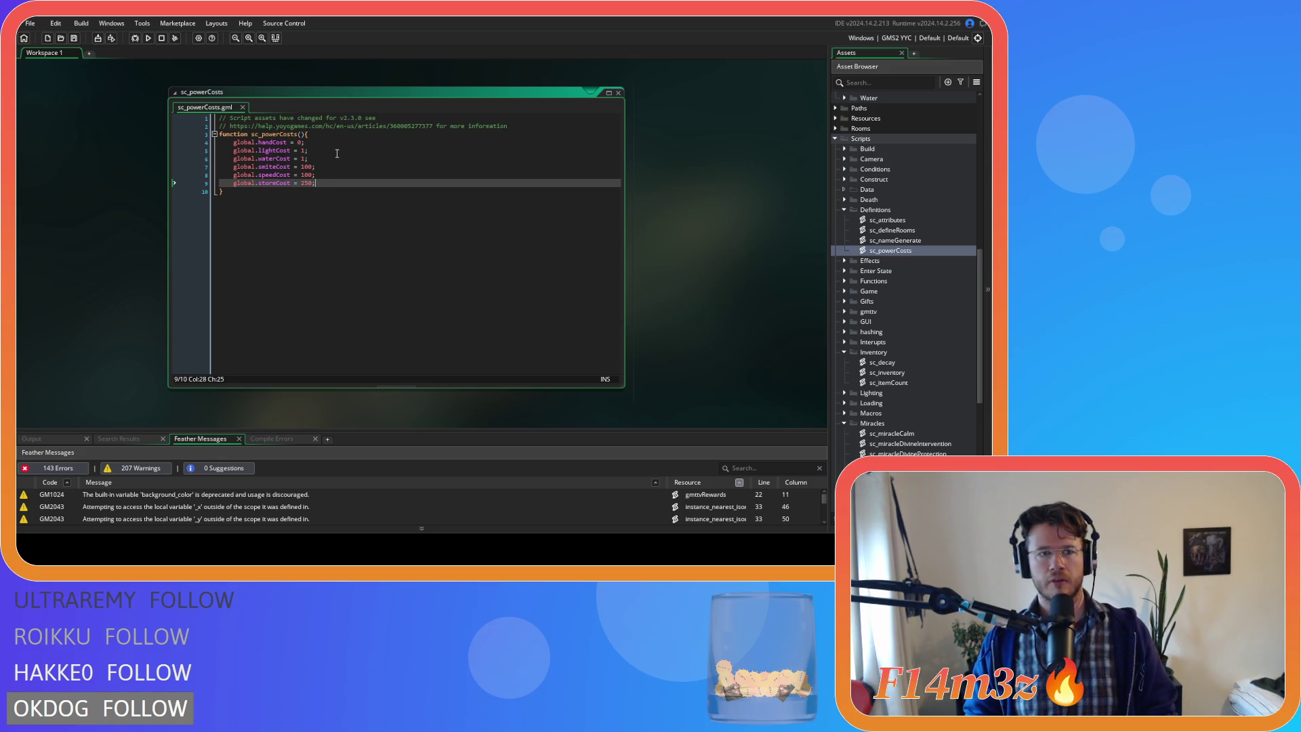
{"action": "scroll", "coordinate": [164, 222], "scroll_direction": "up", "scroll_amount": 2}
{"action": "scroll", "coordinate": [164, 222], "scroll_direction": "down", "scroll_amount": 6}
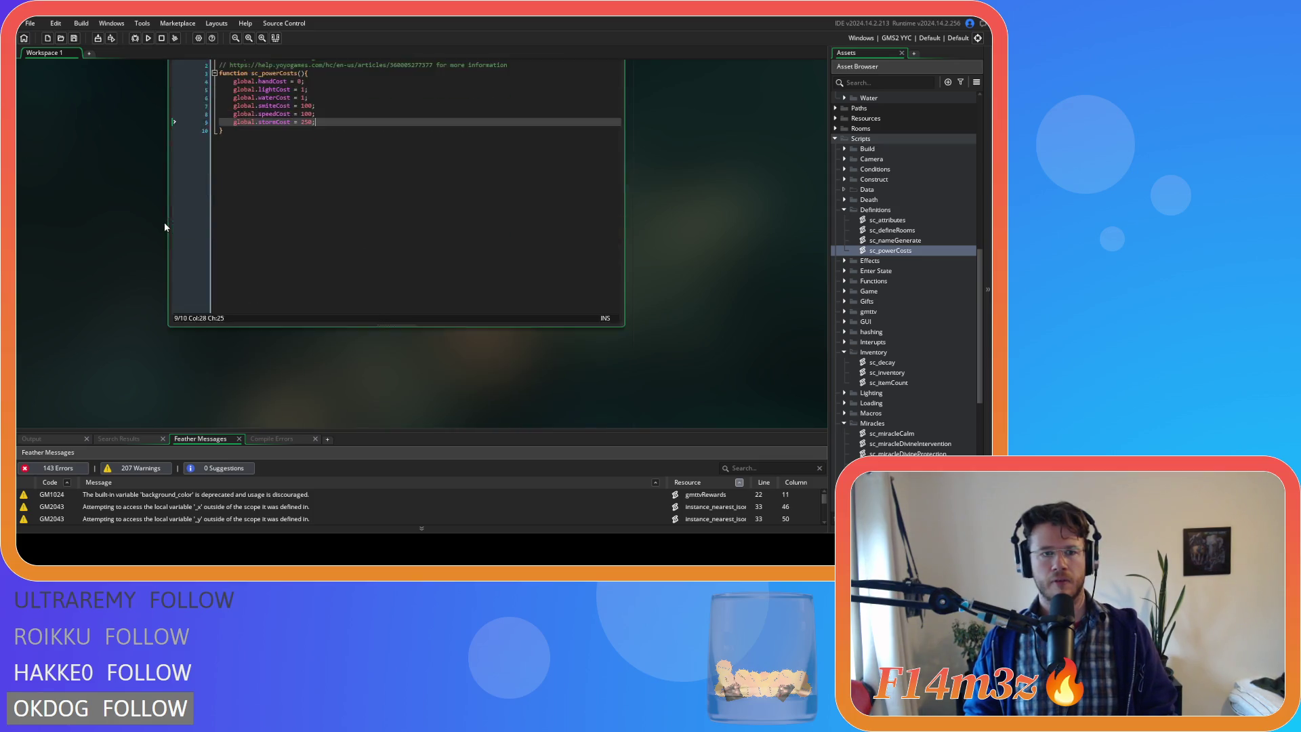
{"action": "scroll", "coordinate": [538, 279], "scroll_direction": "down", "scroll_amount": 4}
{"action": "scroll", "coordinate": [539, 278], "scroll_direction": "up", "scroll_amount": 3}
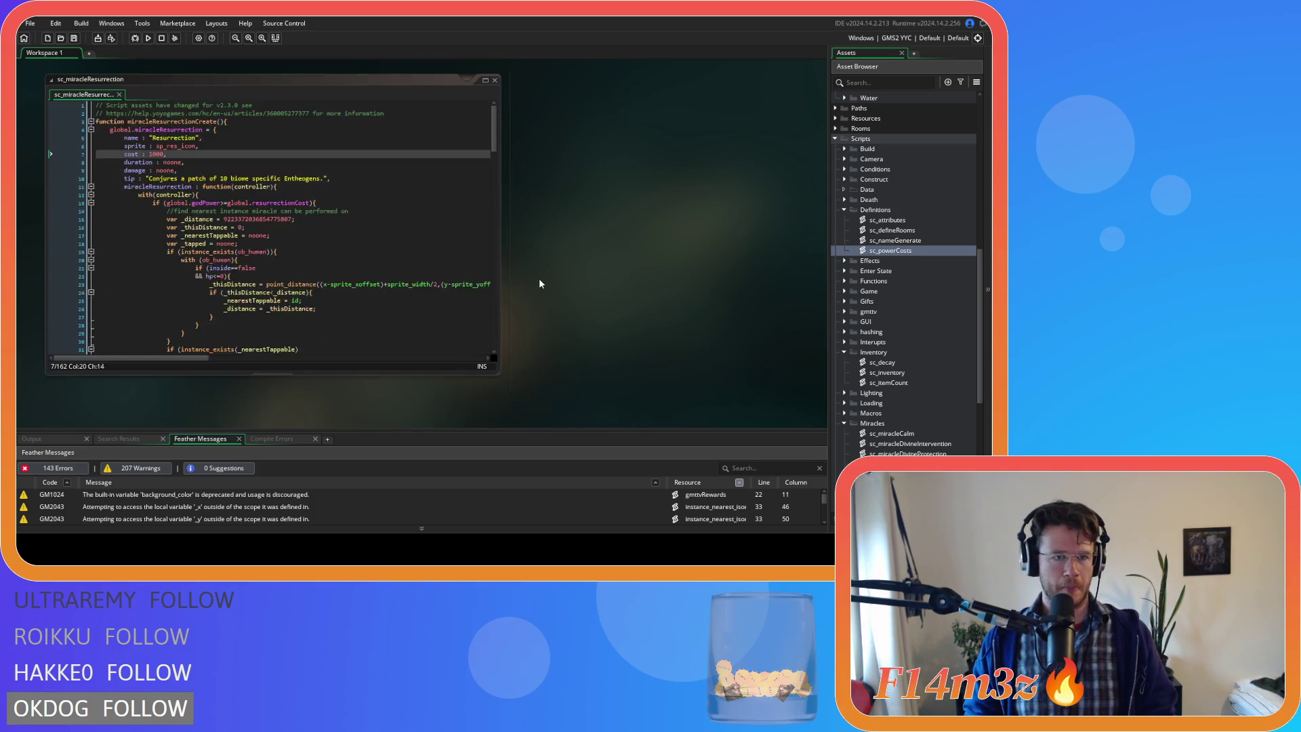
- Inspect the godPower cost check in the Entheogen miracle script
{"action": "scroll", "coordinate": [534, 276], "scroll_direction": "down", "scroll_amount": 3}
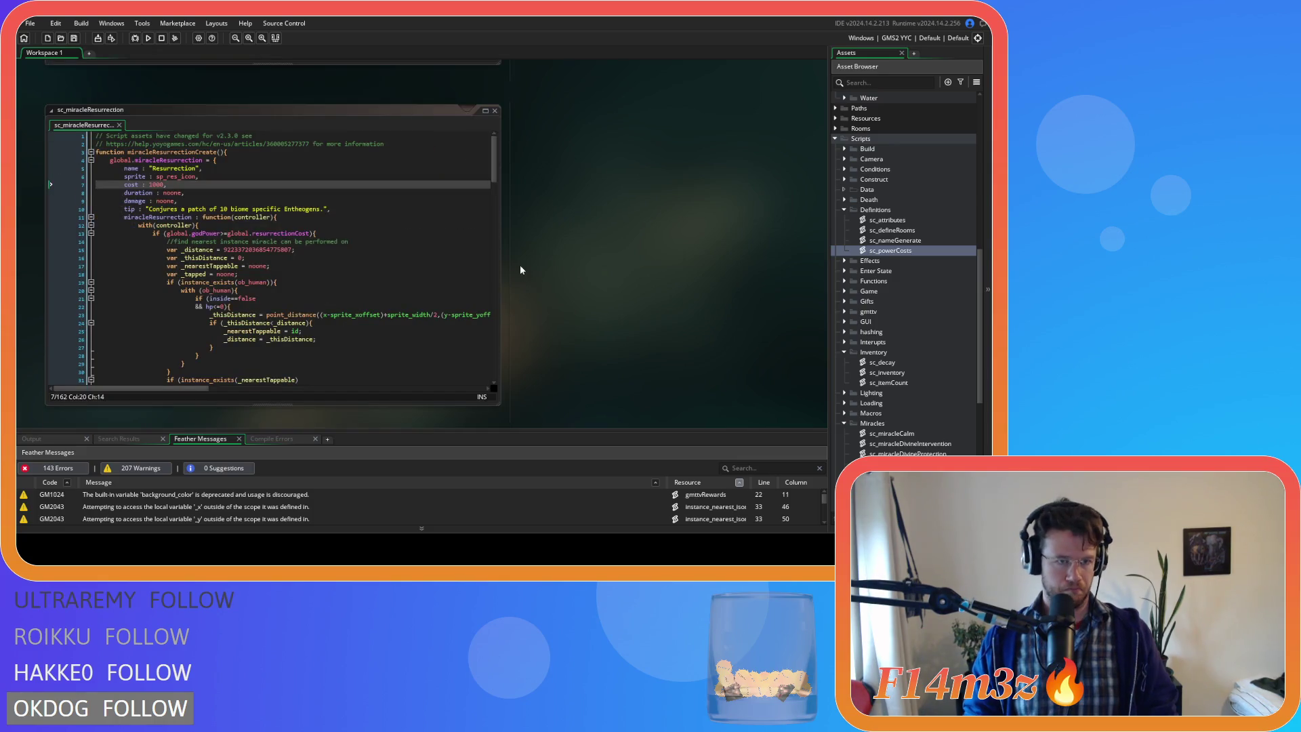
{"action": "scroll", "coordinate": [496, 256], "scroll_direction": "up", "scroll_amount": 3}
{"action": "left_click", "coordinate": [305, 258]}
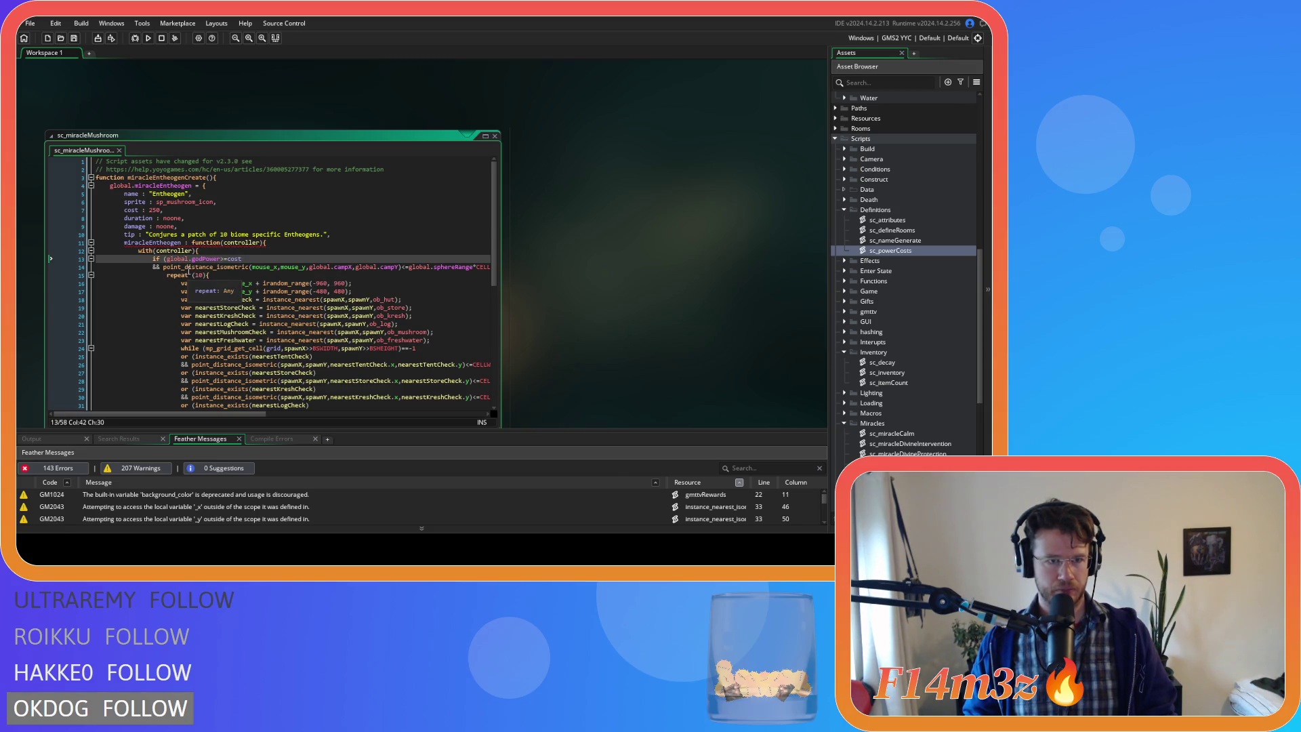
{"action": "scroll", "coordinate": [203, 271], "scroll_direction": "down", "scroll_amount": 5}
{"action": "scroll", "coordinate": [244, 277], "scroll_direction": "up", "scroll_amount": 5}
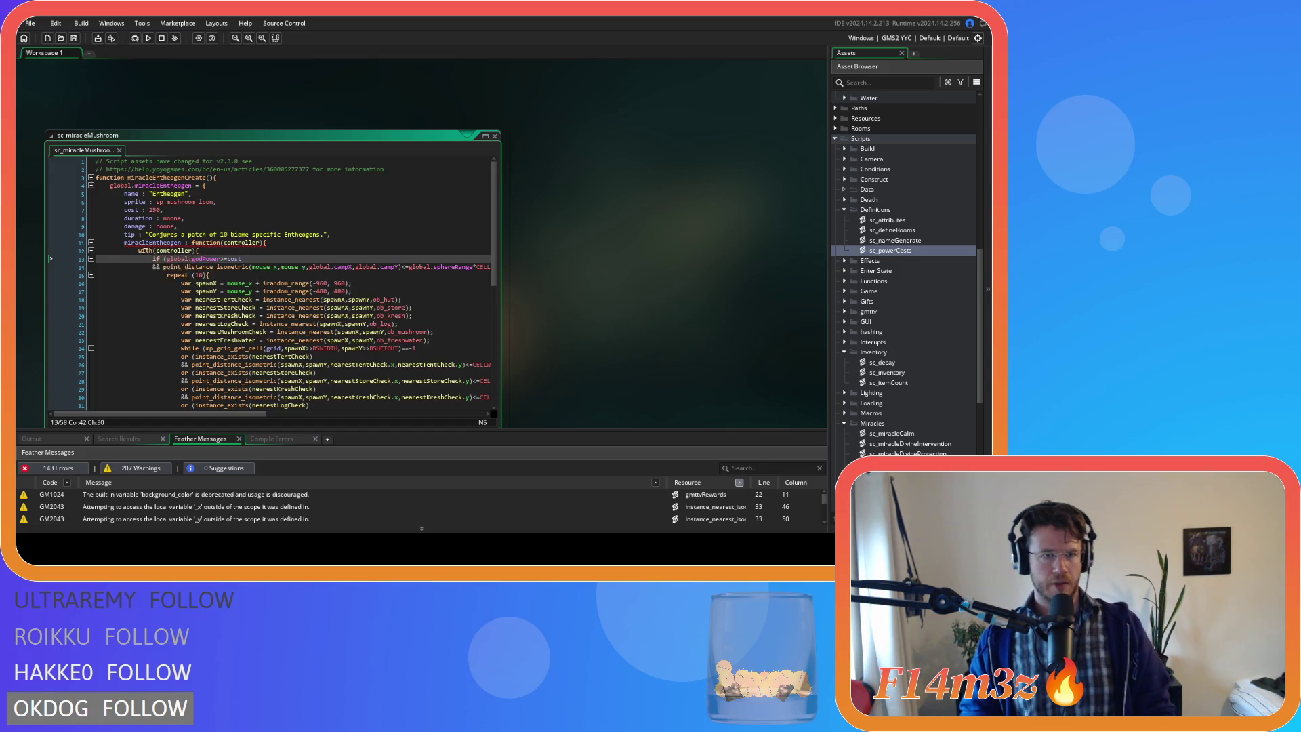
{"action": "mouse_move", "coordinate": [144, 242]}
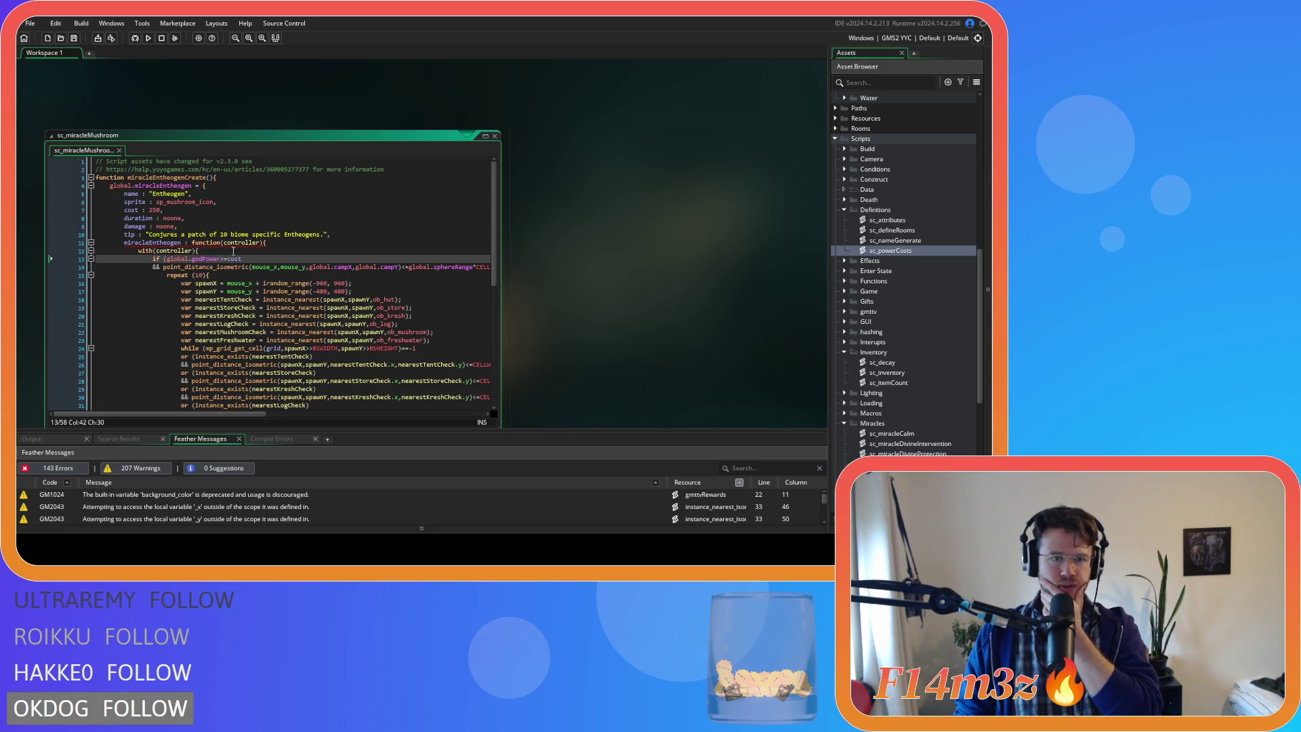
- Compare the Resurrection script's function line against the Entheogen miracle's code
{"action": "scroll", "coordinate": [498, 275], "scroll_direction": "down", "scroll_amount": 6}
{"action": "scroll", "coordinate": [583, 271], "scroll_direction": "down", "scroll_amount": 5}
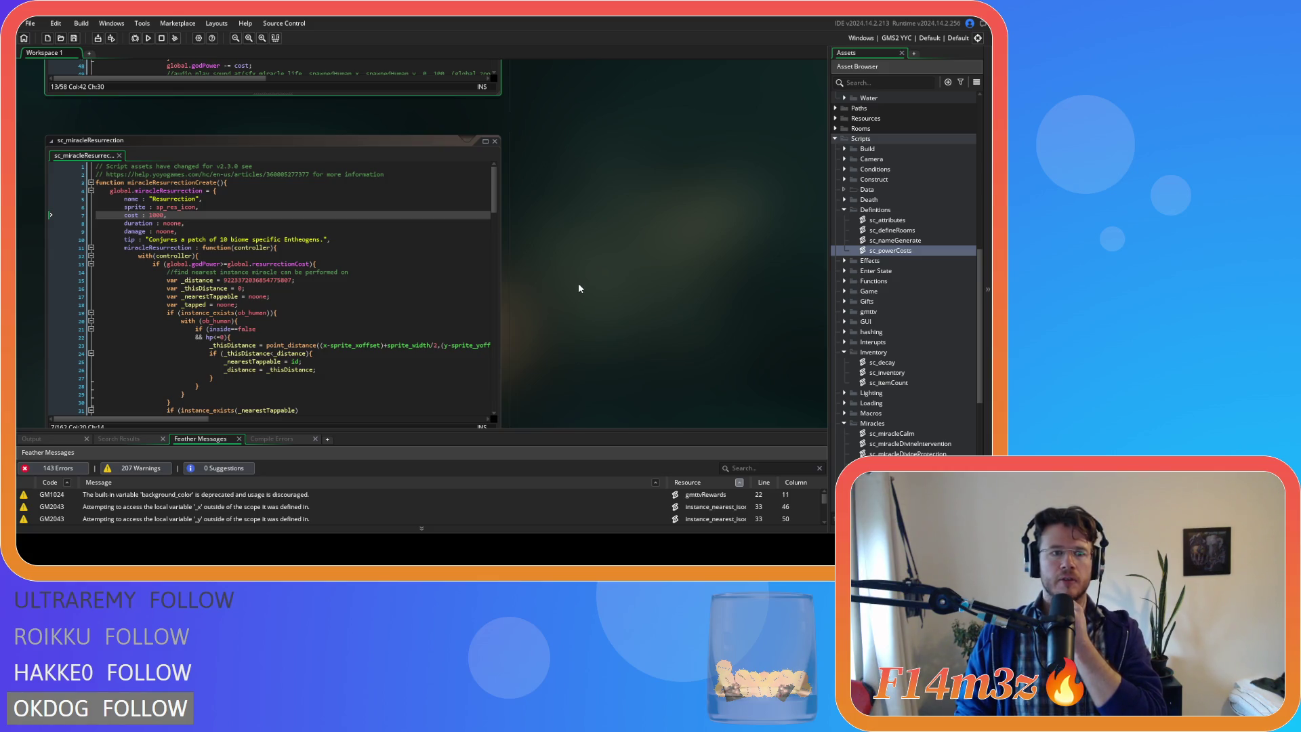
{"action": "scroll", "coordinate": [576, 291], "scroll_direction": "up", "scroll_amount": 3}
{"action": "scroll", "coordinate": [571, 295], "scroll_direction": "down", "scroll_amount": 3}
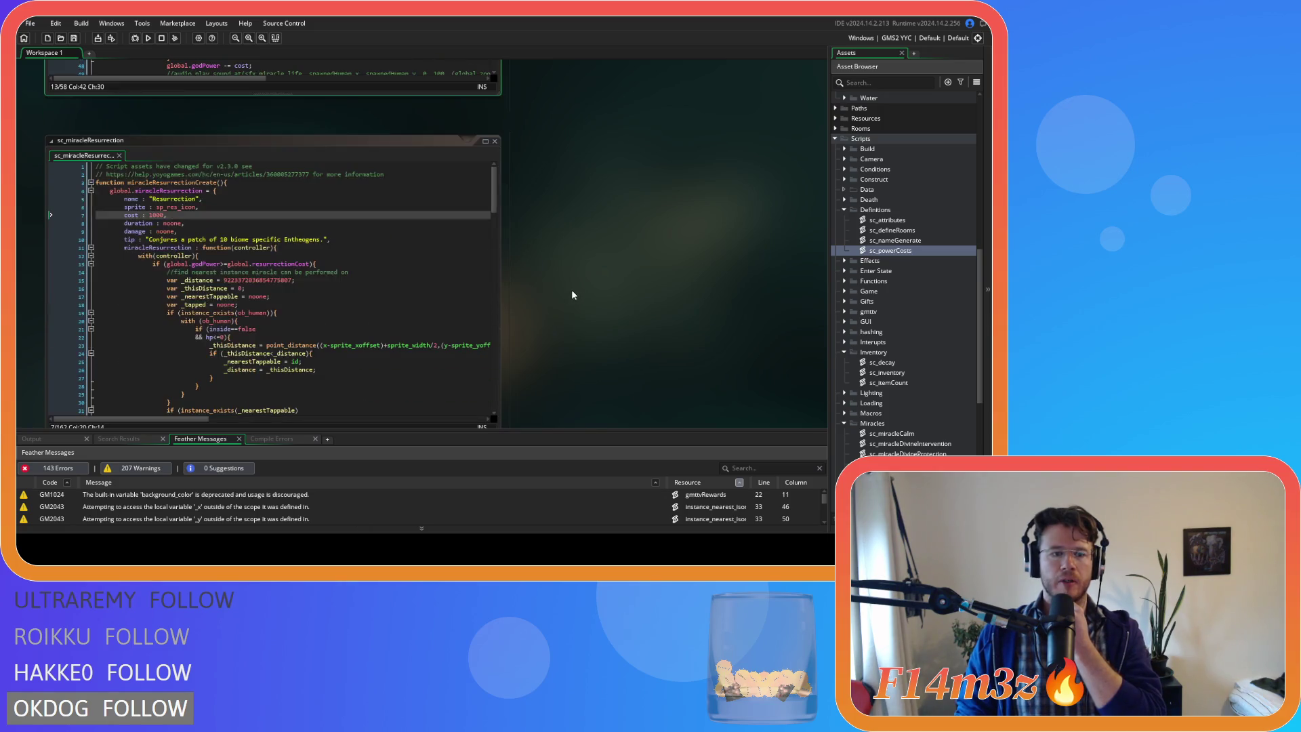
{"action": "left_click", "coordinate": [147, 262]}
{"action": "left_click", "coordinate": [148, 247]}
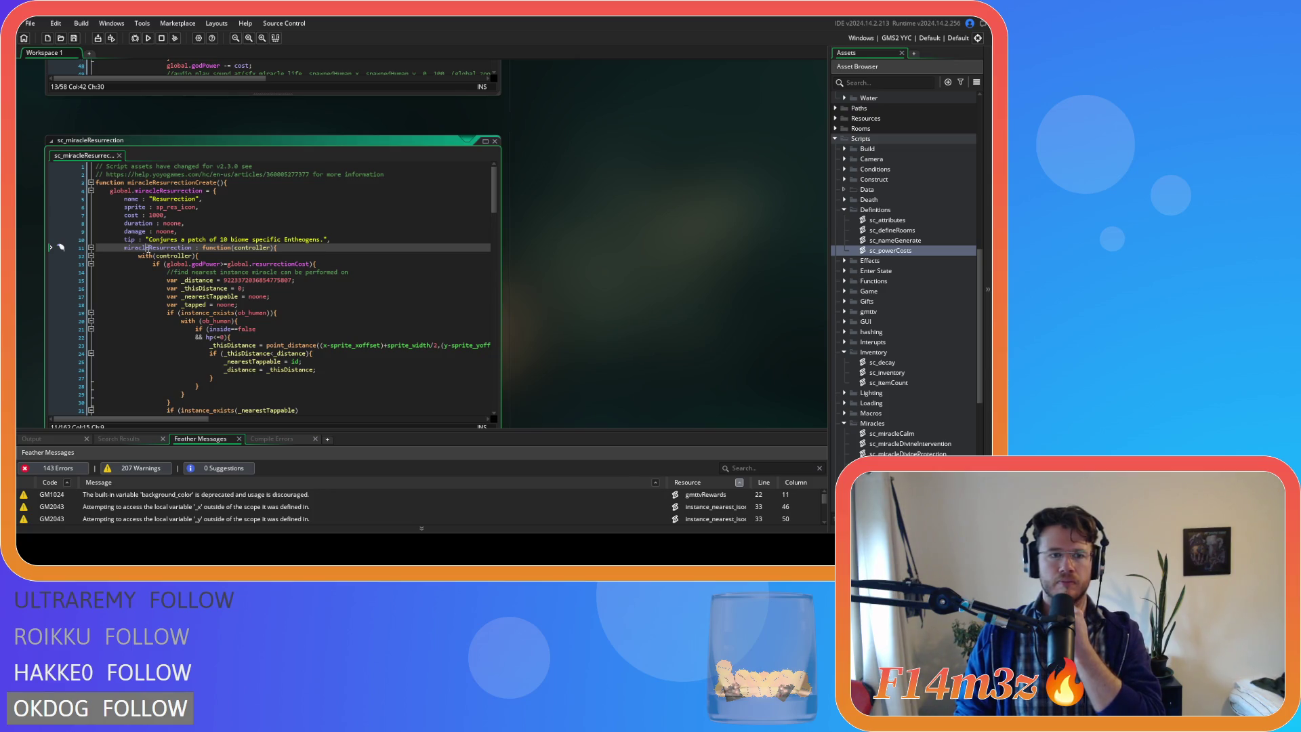
{"action": "scroll", "coordinate": [606, 257], "scroll_direction": "down", "scroll_amount": 5}
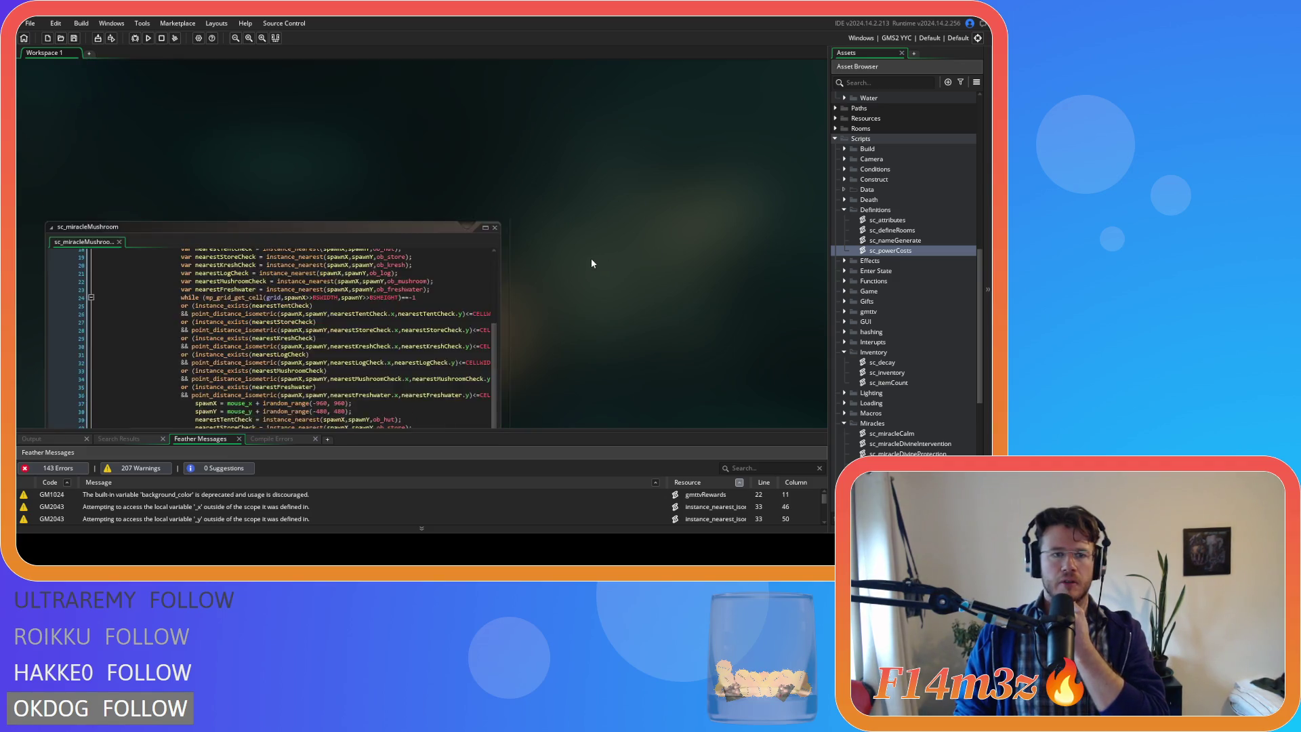
{"action": "scroll", "coordinate": [590, 257], "scroll_direction": "down", "scroll_amount": 3}
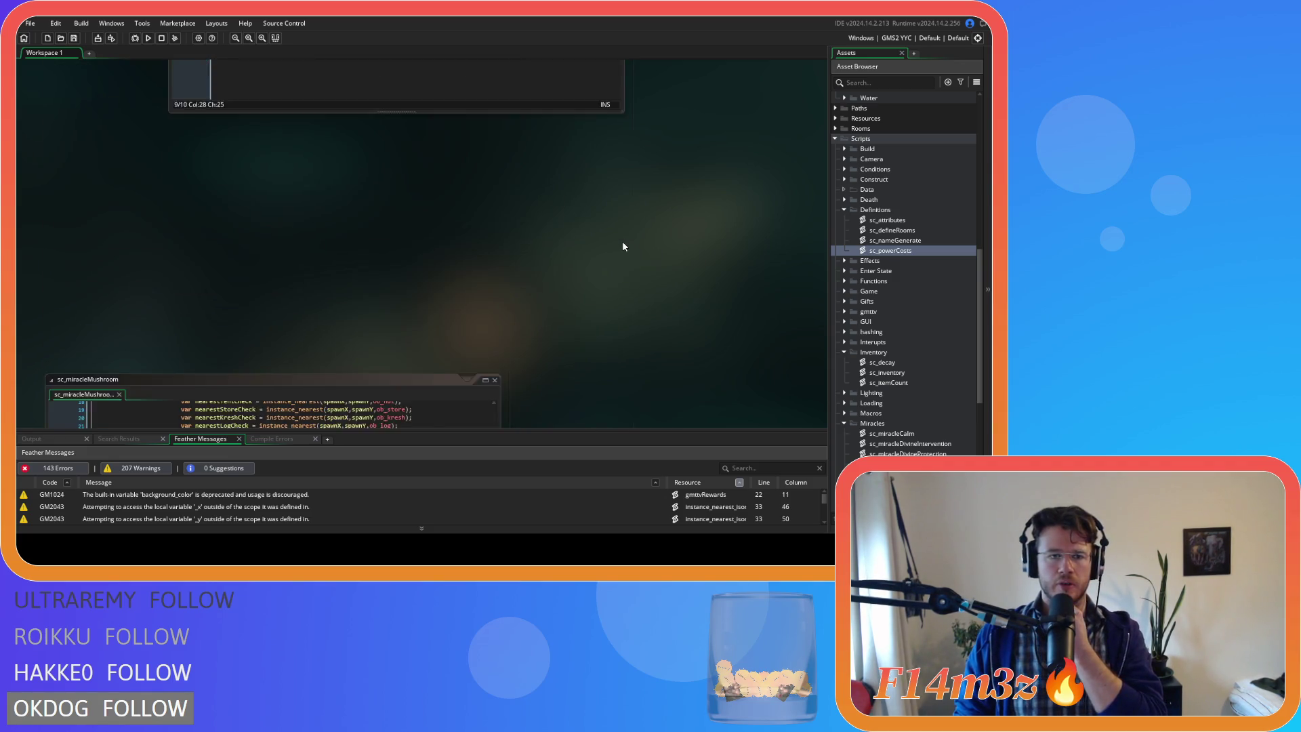
{"action": "left_click", "coordinate": [343, 188]}
{"action": "scroll", "coordinate": [346, 208], "scroll_direction": "up", "scroll_amount": 6}
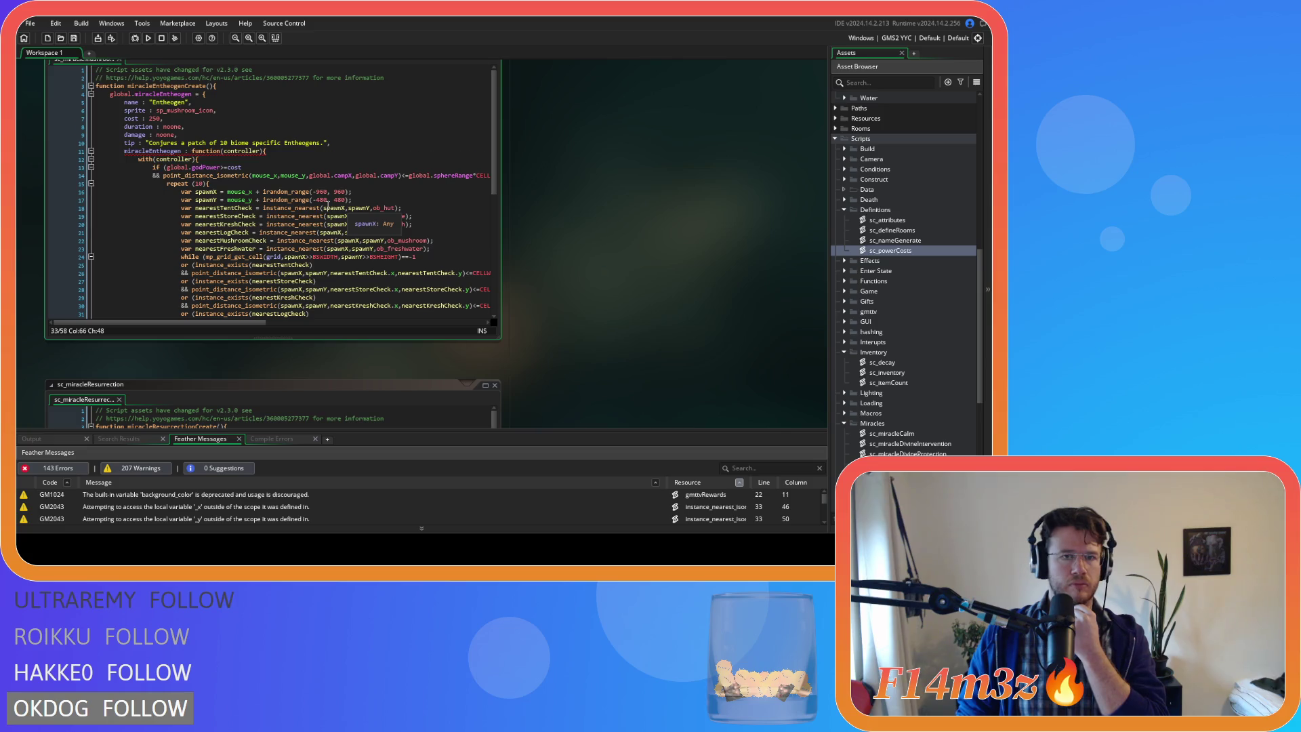
- Scroll down to sc_miracleResurrection and place the caret on its tip line and cost 1000
{"action": "scroll", "coordinate": [326, 206], "scroll_direction": "down", "scroll_amount": 1}
{"action": "mouse_move", "coordinate": [304, 192]}
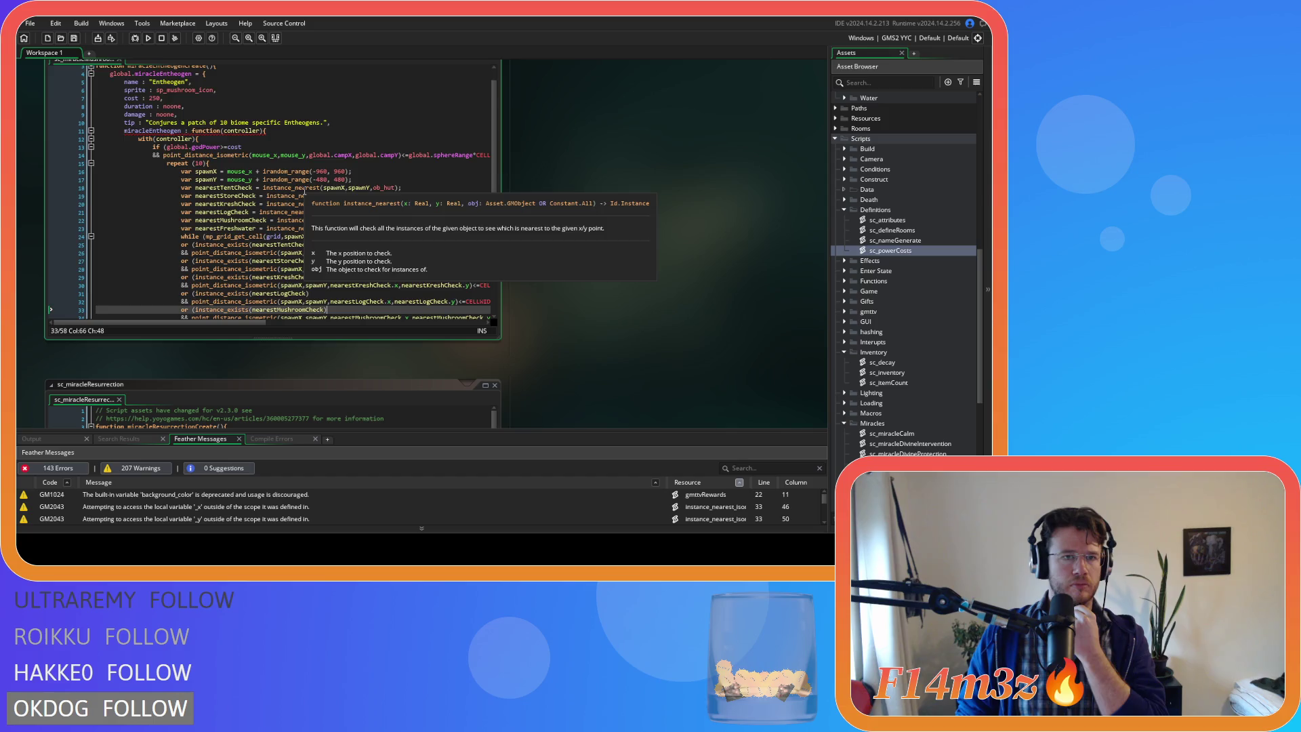
{"action": "scroll", "coordinate": [547, 267], "scroll_direction": "down", "scroll_amount": 5}
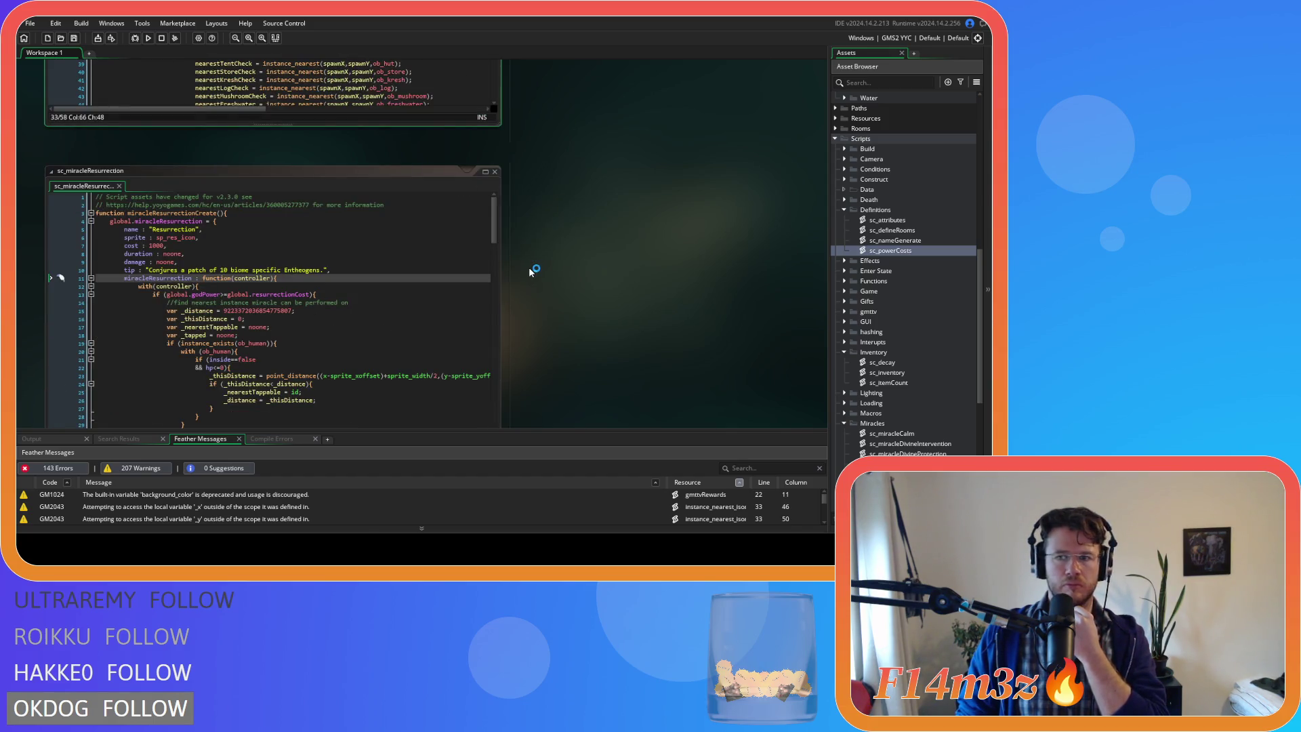
{"action": "scroll", "coordinate": [531, 271], "scroll_direction": "up", "scroll_amount": 8}
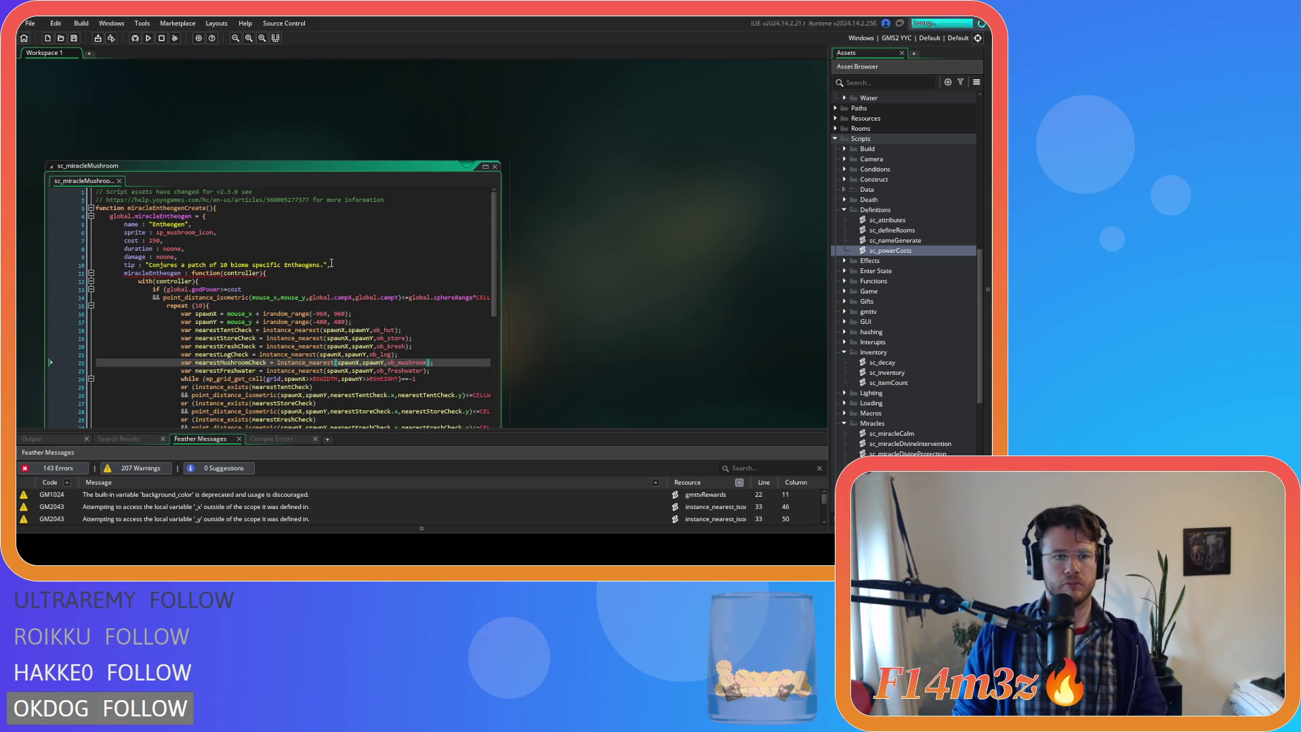
{"action": "scroll", "coordinate": [331, 263], "scroll_direction": "down", "scroll_amount": 2}
{"action": "left_click", "coordinate": [318, 232]}
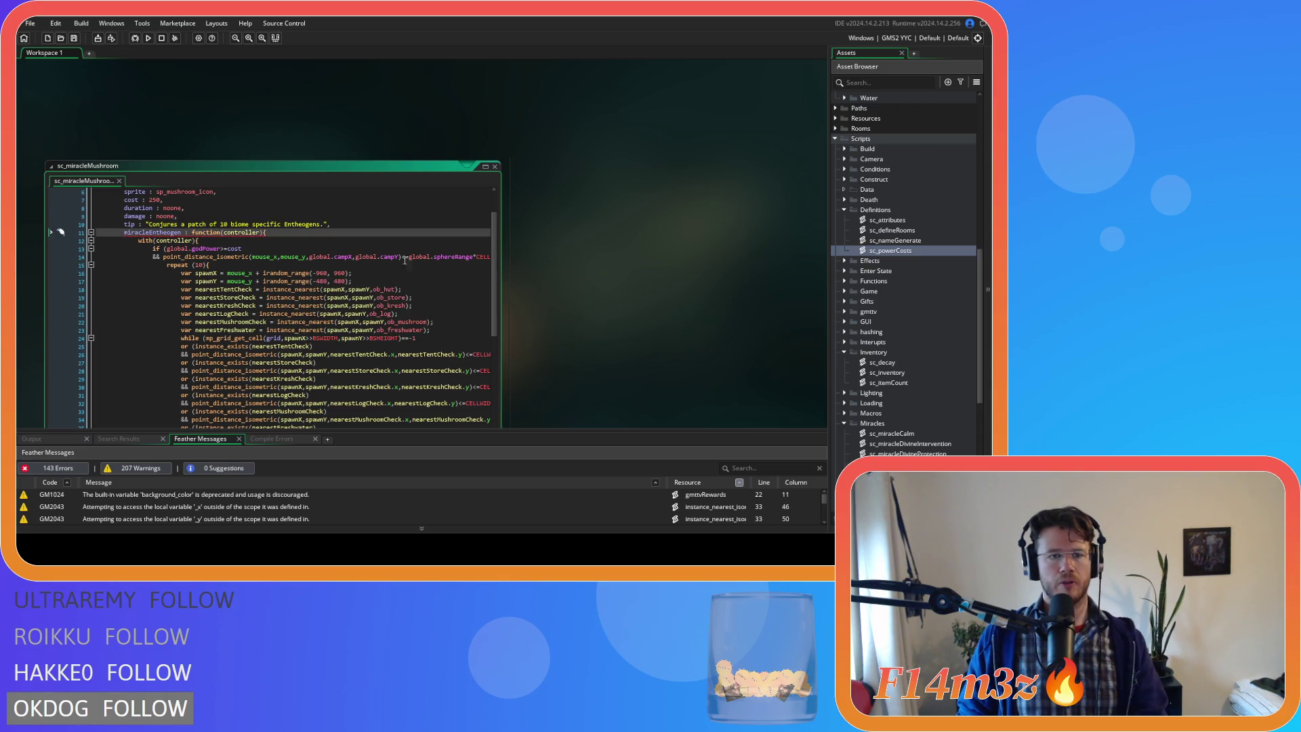
{"action": "scroll", "coordinate": [283, 232], "scroll_direction": "up", "scroll_amount": 2}
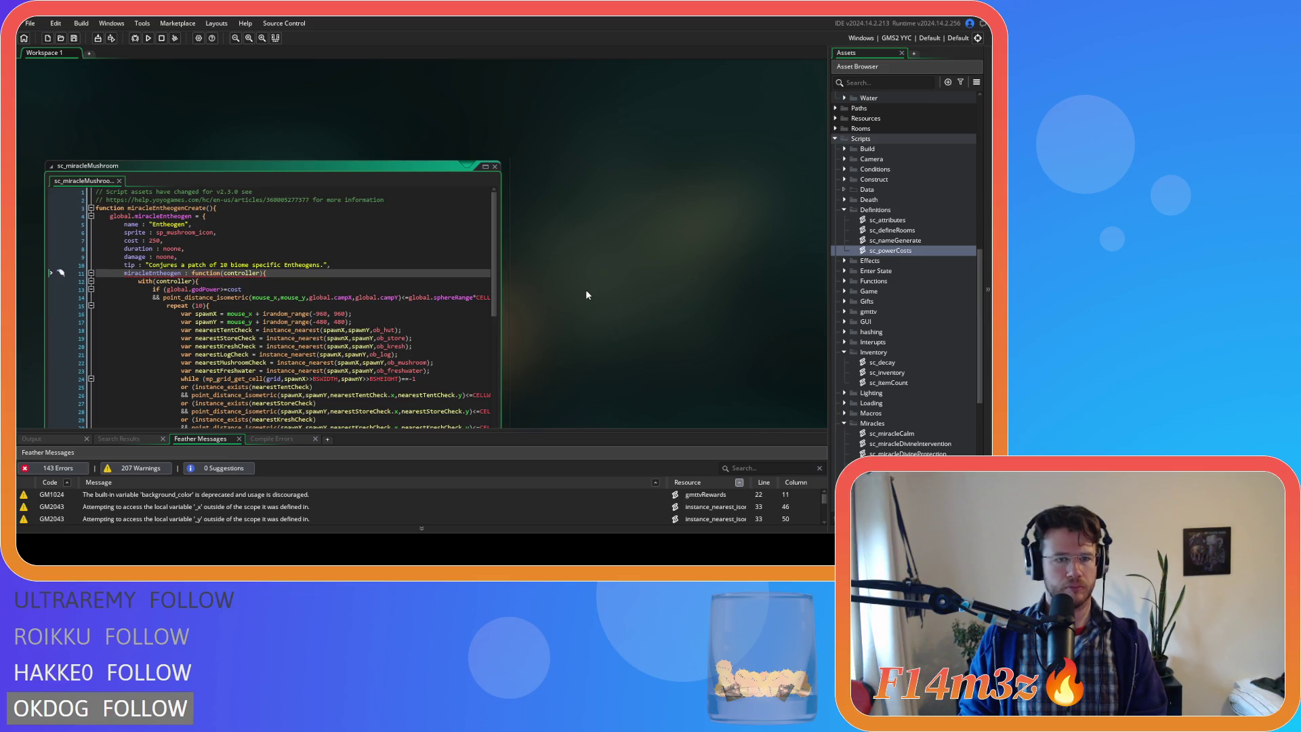
{"action": "scroll", "coordinate": [587, 295], "scroll_direction": "down", "scroll_amount": 5}
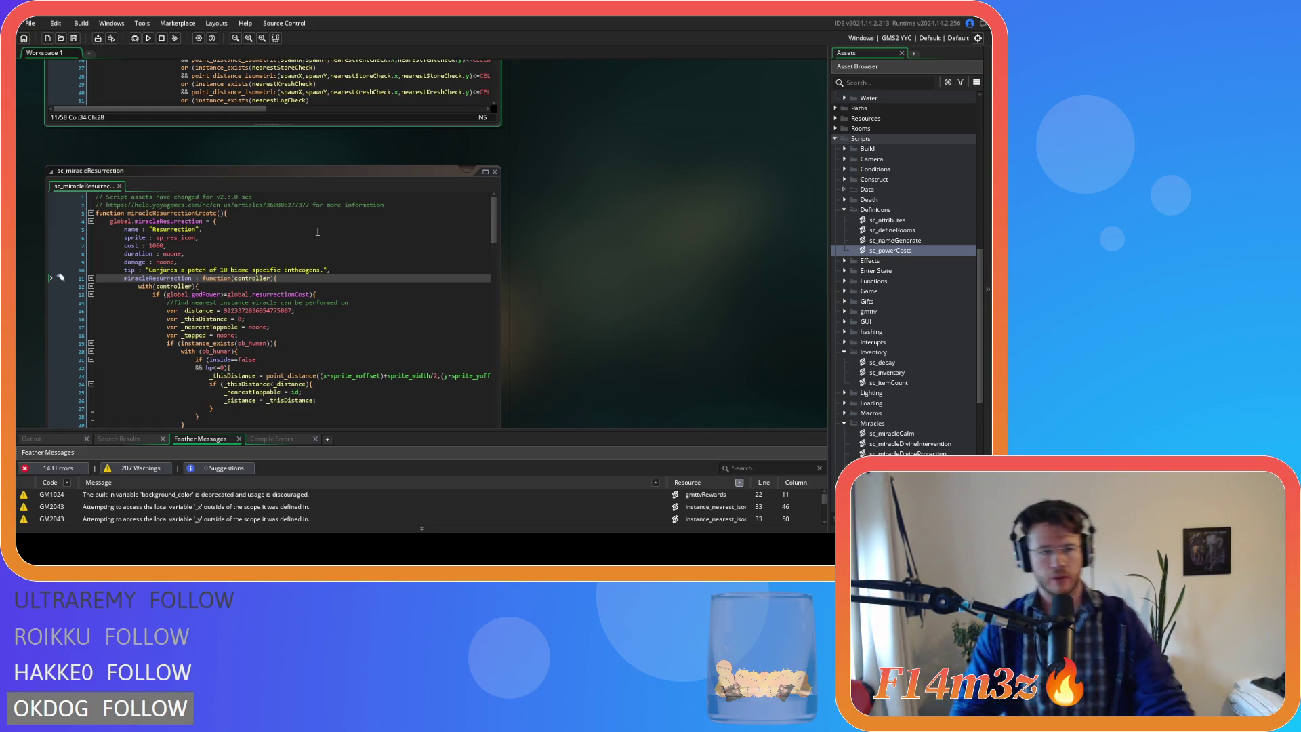
{"action": "left_click", "coordinate": [258, 269]}
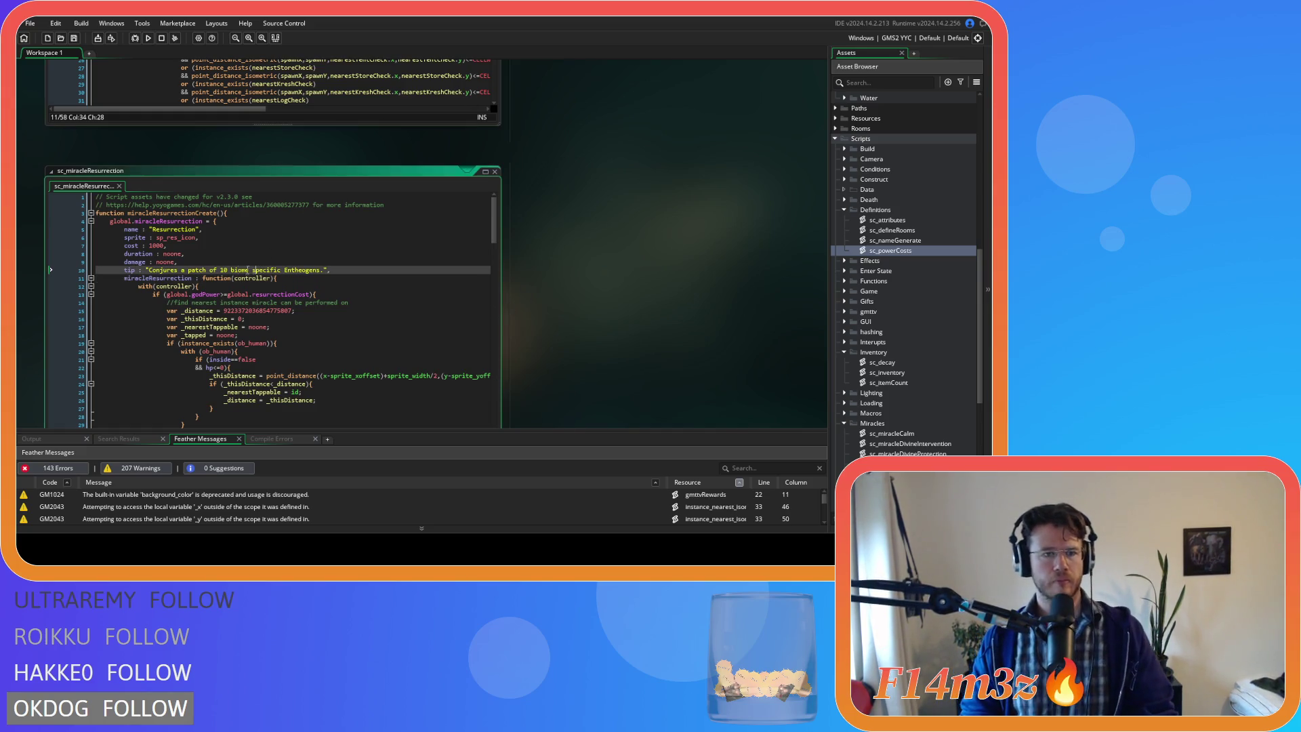
{"action": "left_click", "coordinate": [152, 245]}
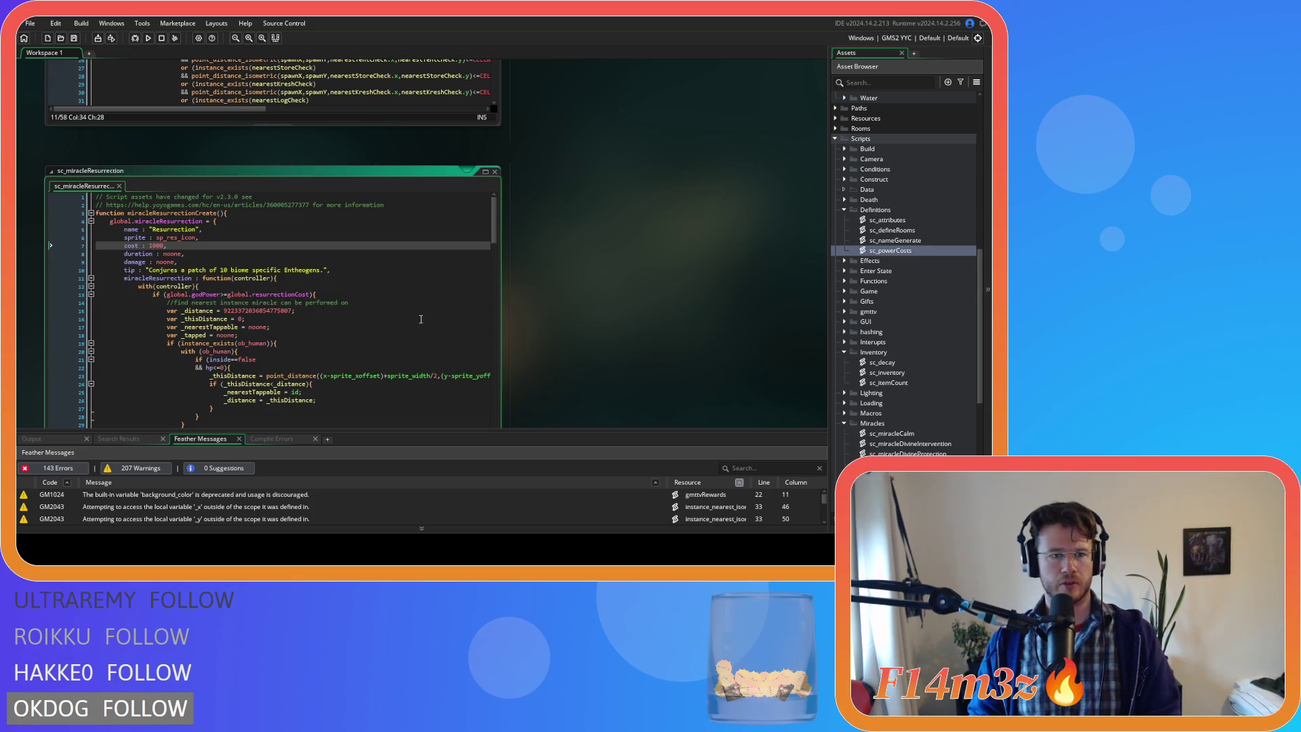
- Replace the line 10 tip with 'Brings target follower back to life.' and save
{"action": "left_click_drag", "start_coordinate": [327, 270], "coordinate": [154, 269]}
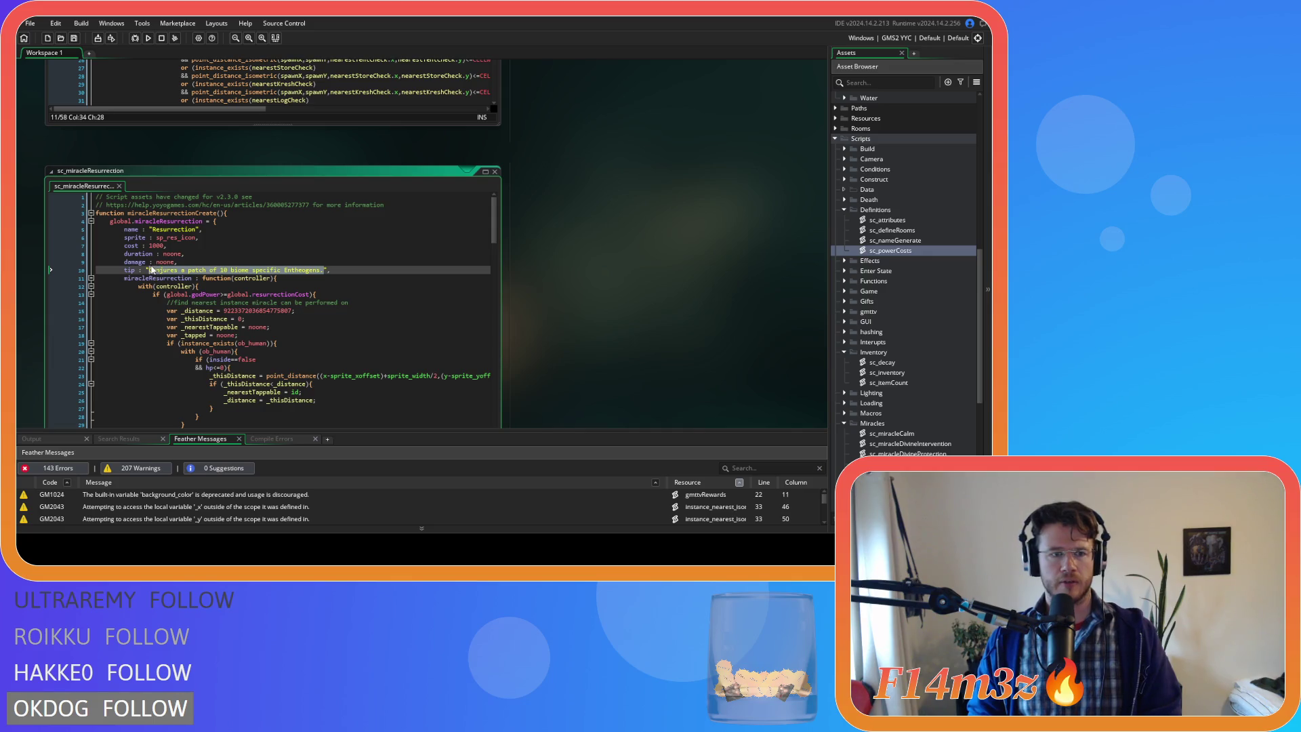
{"action": "type", "text": "Brings"}
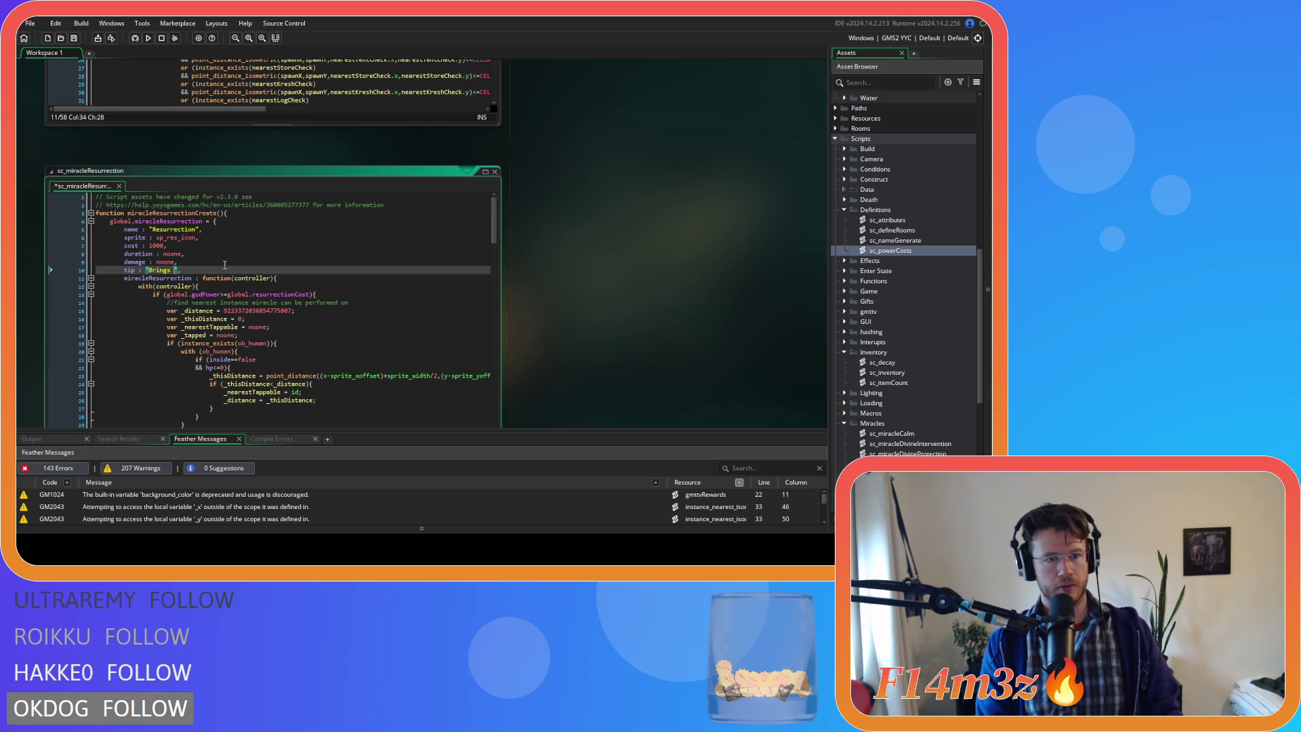
{"action": "type", "text": "targeted"}
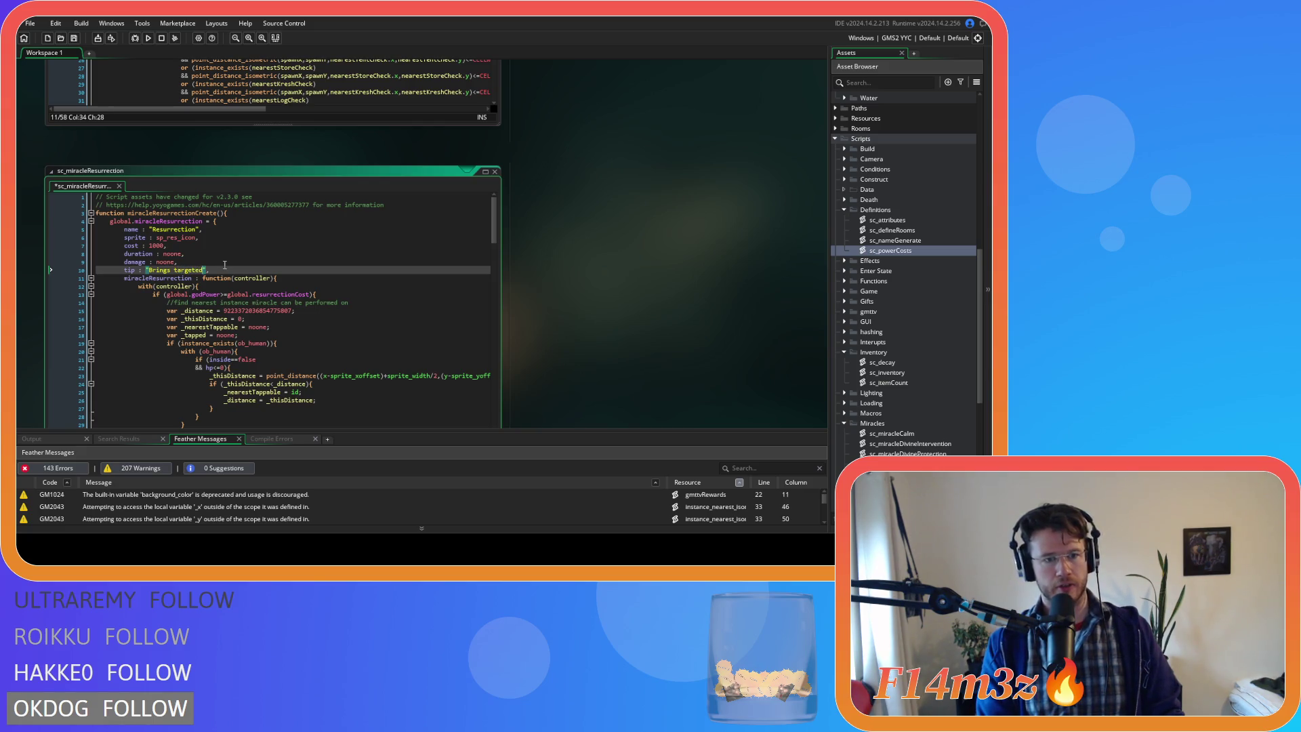
{"action": "key", "text": "BackSpace"}
{"action": "key", "text": "BackSpace"}
{"action": "key", "text": "BackSpace"}
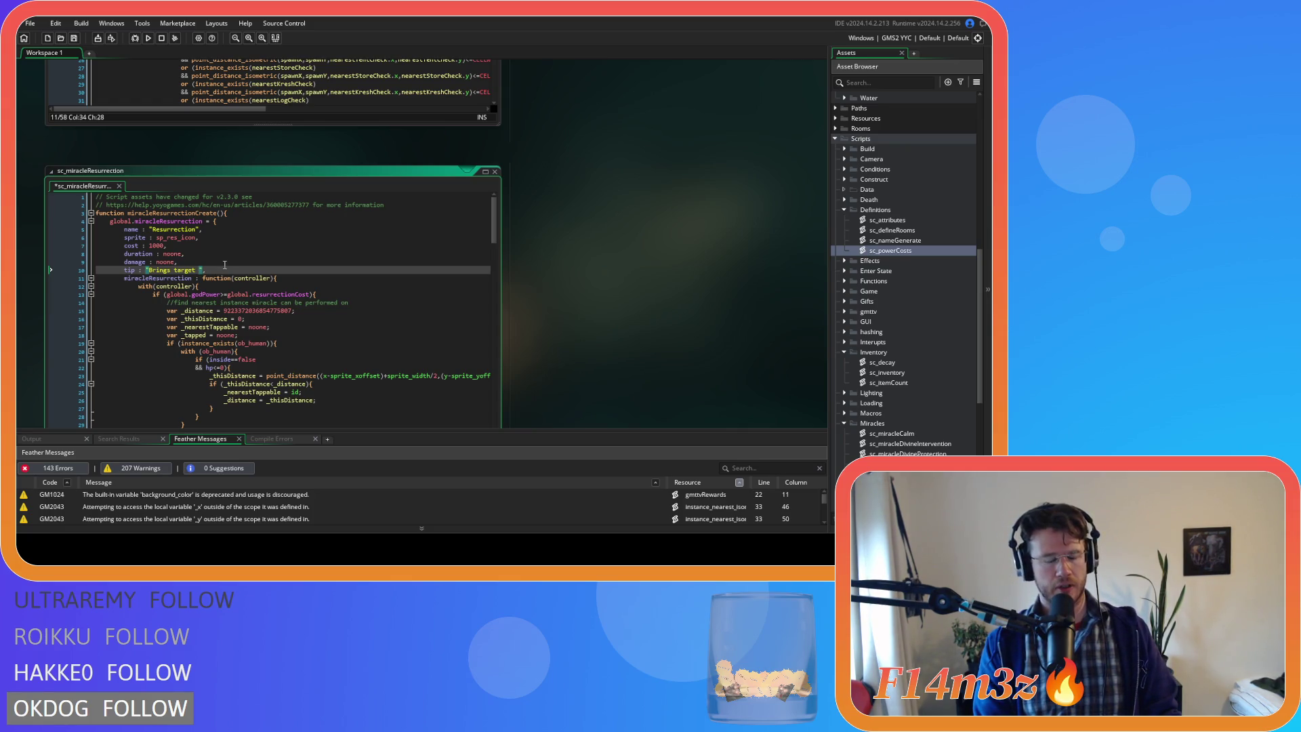
{"action": "type", "text": "follower "}
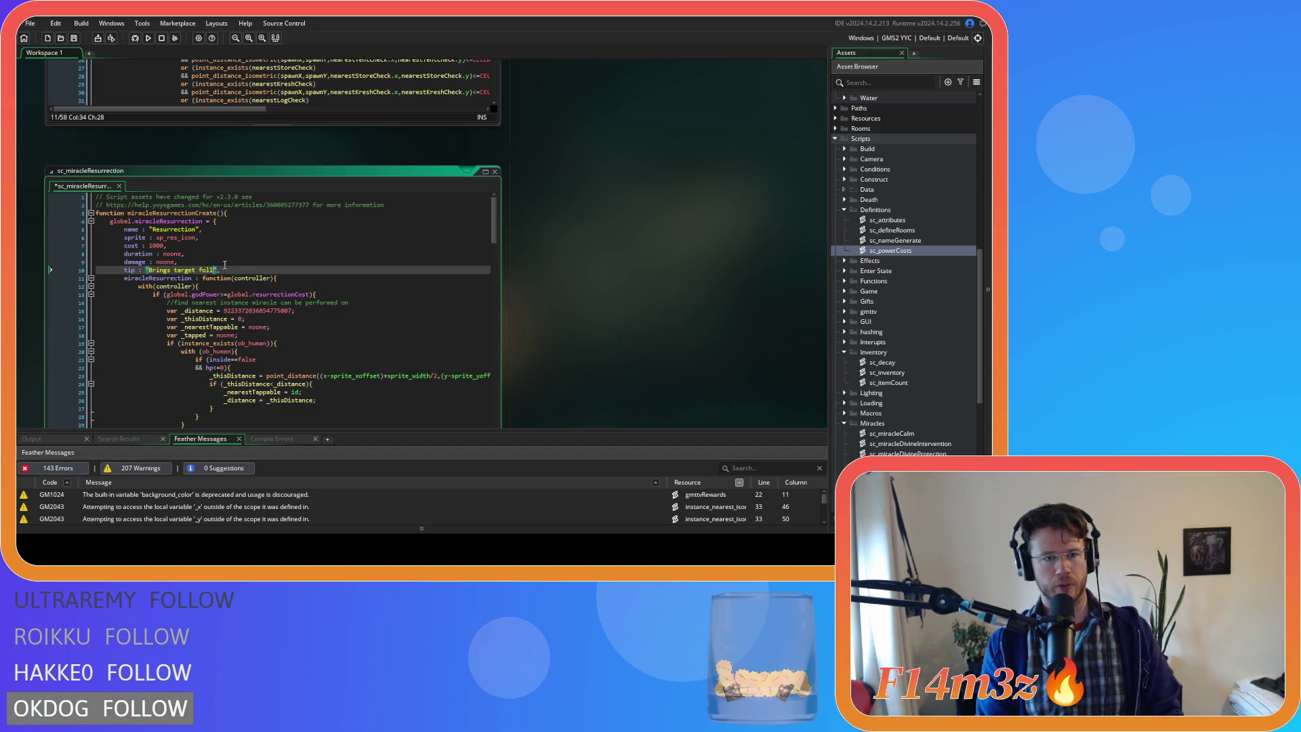
{"action": "type", "text": "back to li"}
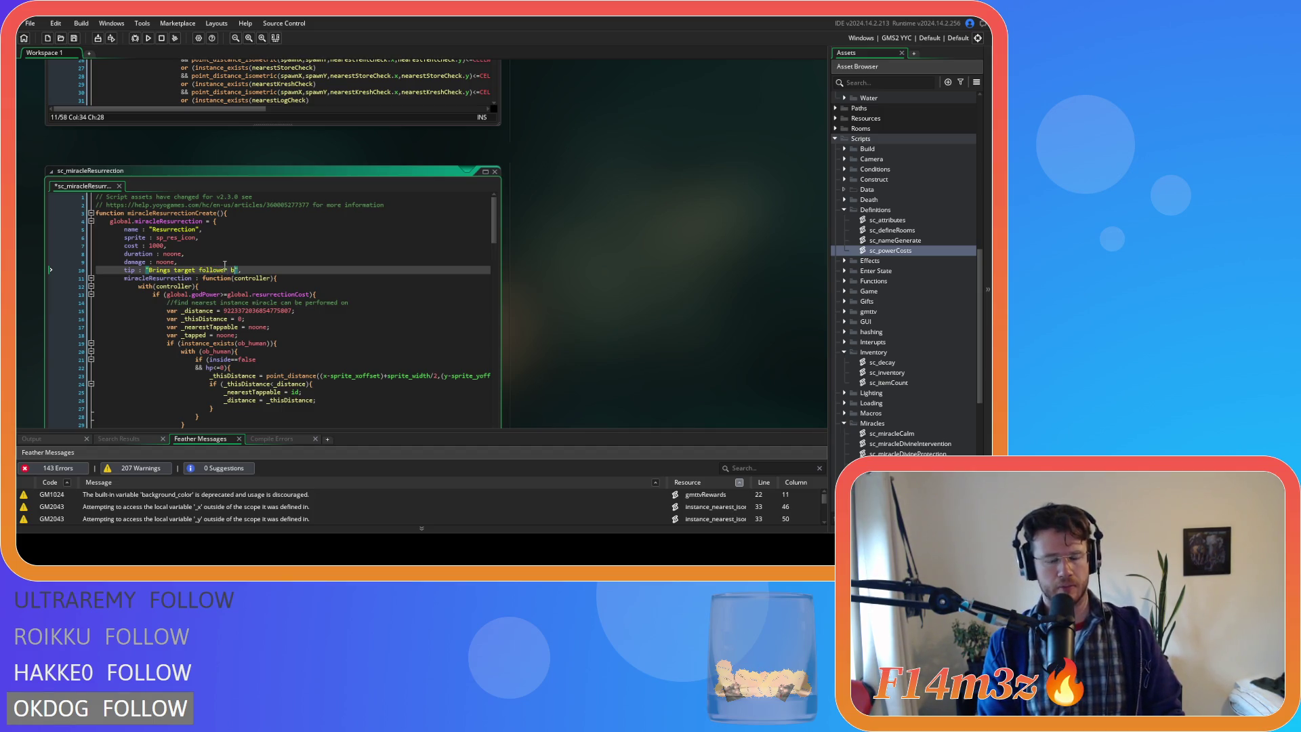
{"action": "type", "text": "fe."}
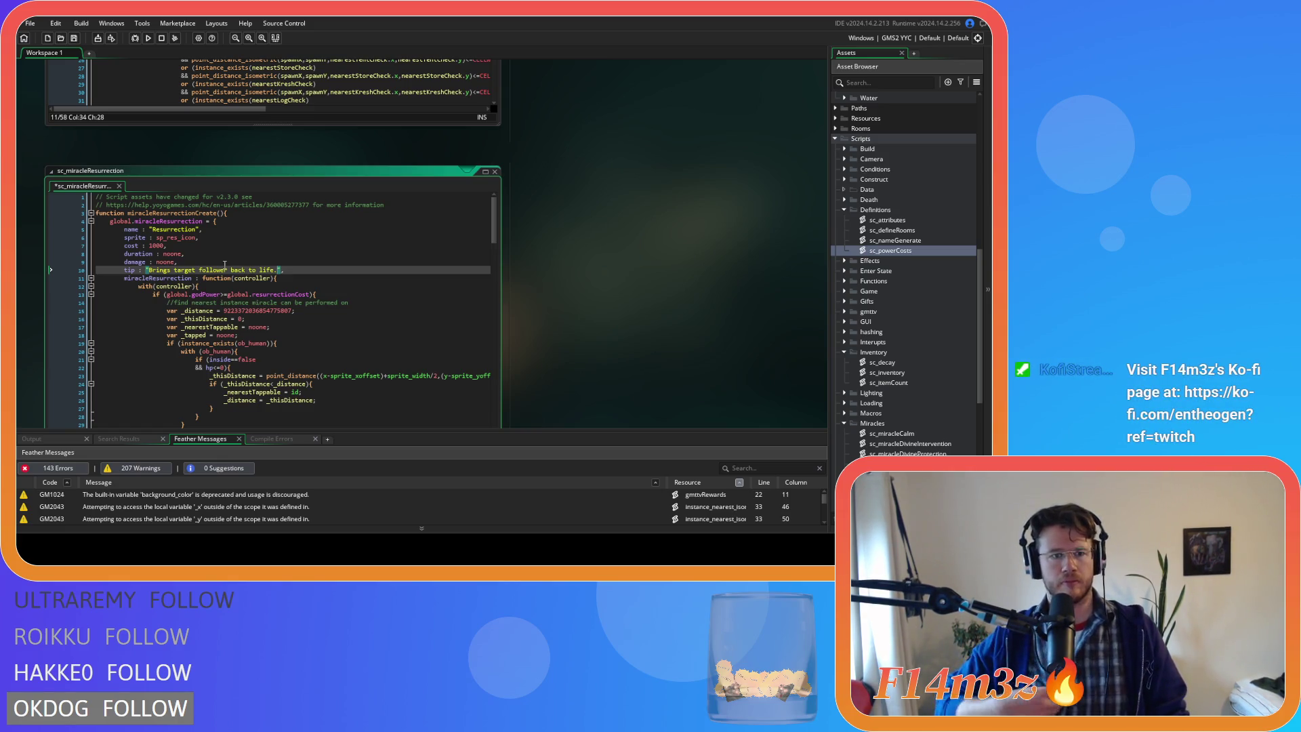
{"action": "key", "text": "ctrl+s"}
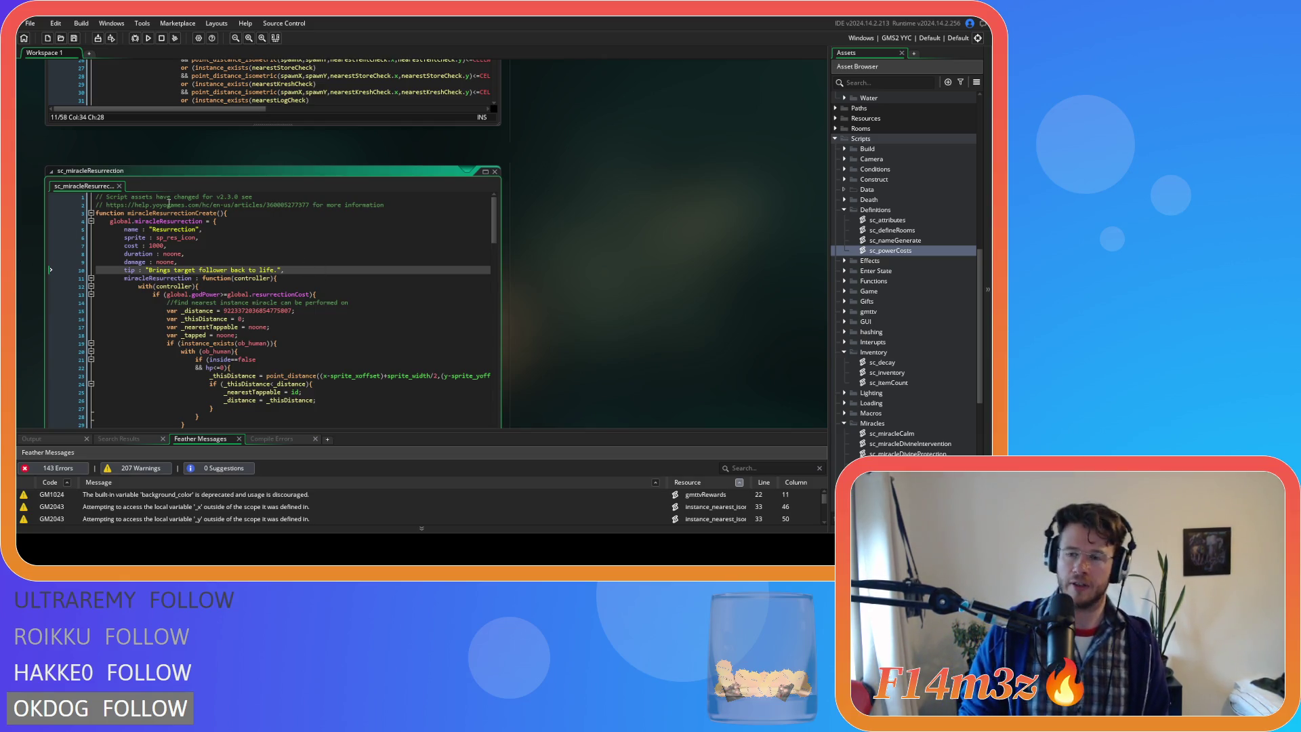
{"action": "mouse_move", "coordinate": [200, 222]}
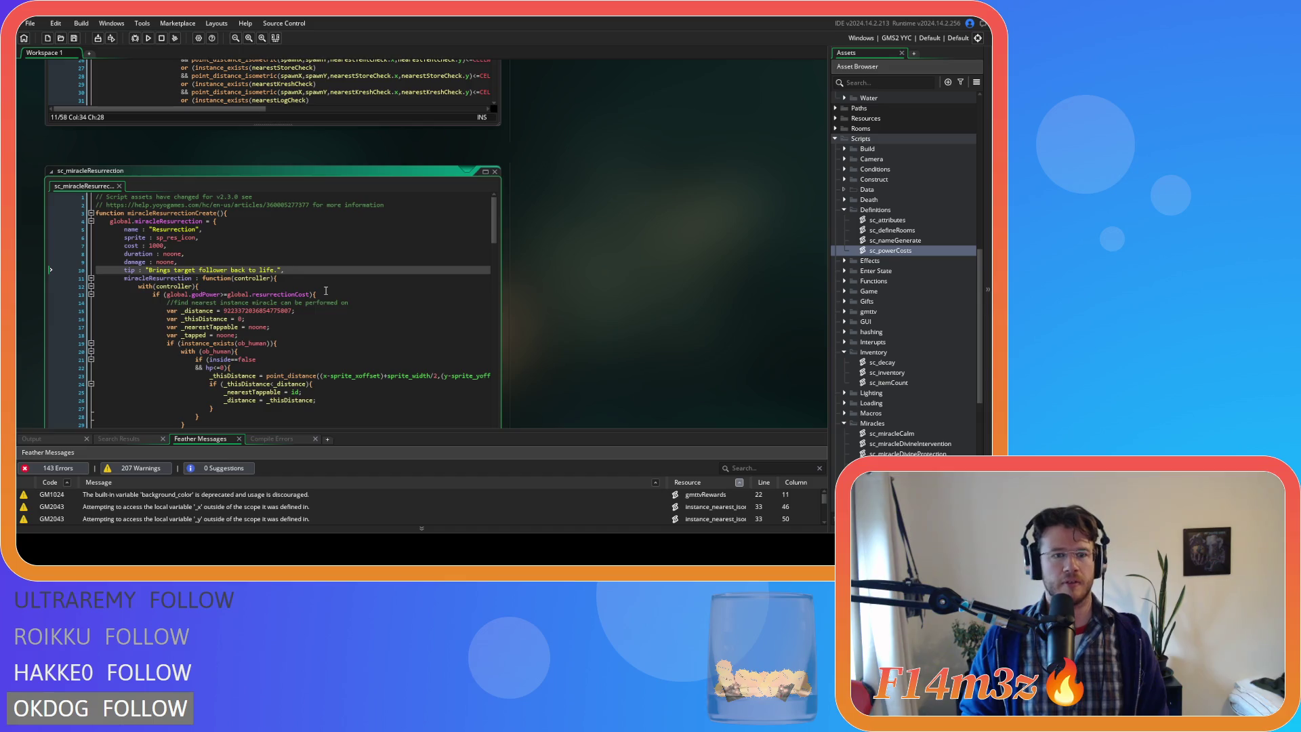
- Review lines 11 to 17 of the Enthogen script, then close its editor
{"action": "scroll", "coordinate": [614, 311], "scroll_direction": "up", "scroll_amount": 5}
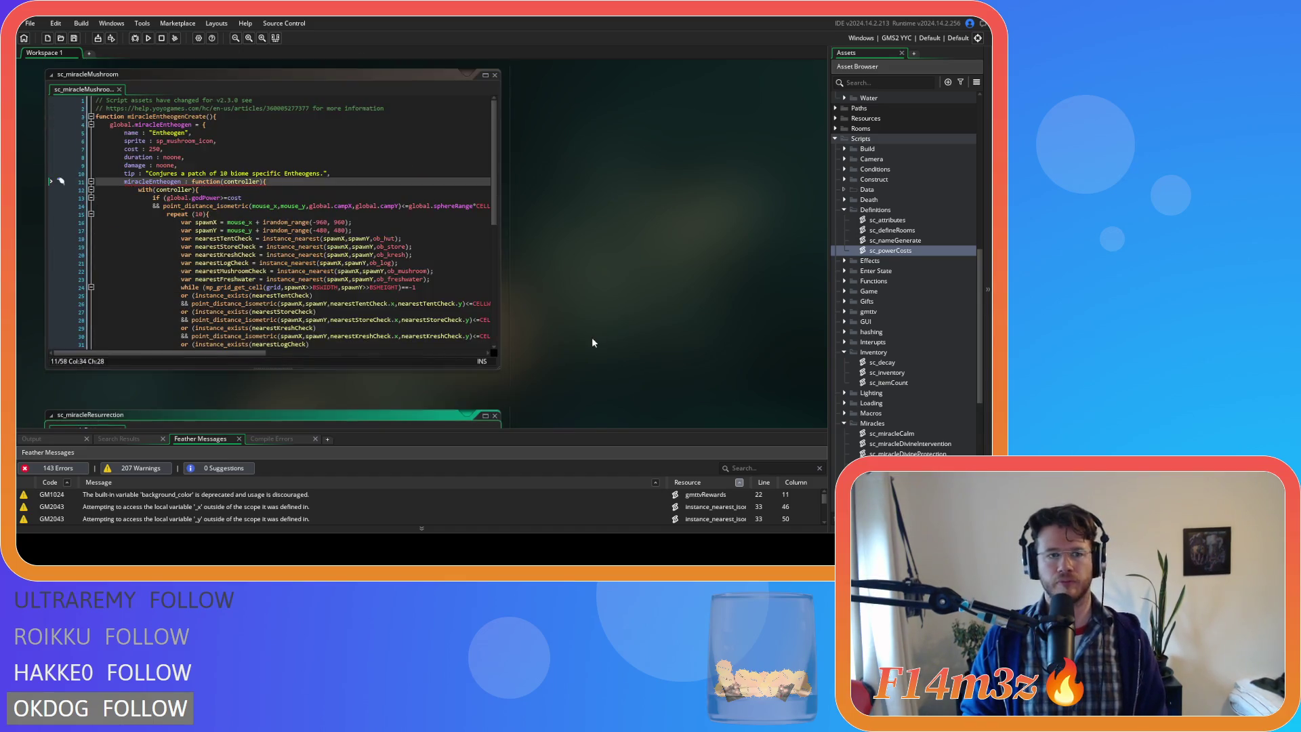
{"action": "left_click", "coordinate": [226, 174]}
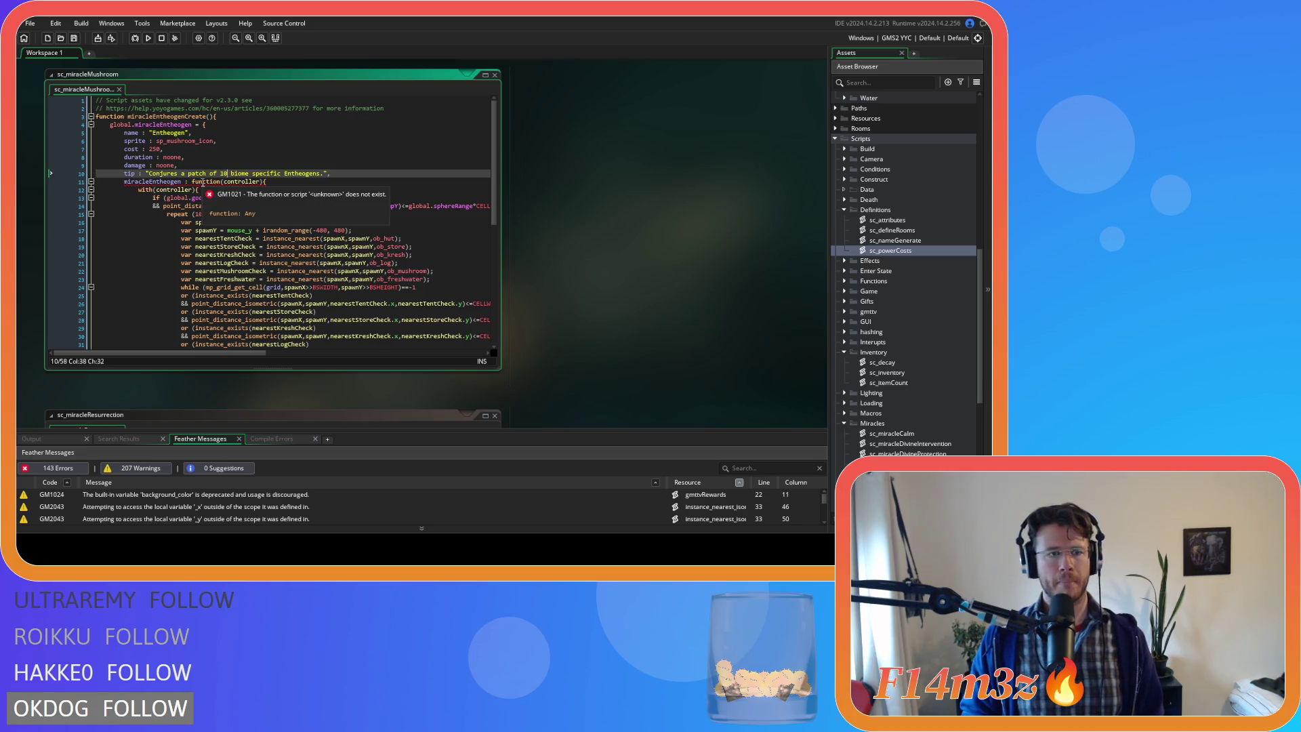
{"action": "left_click", "coordinate": [346, 192]}
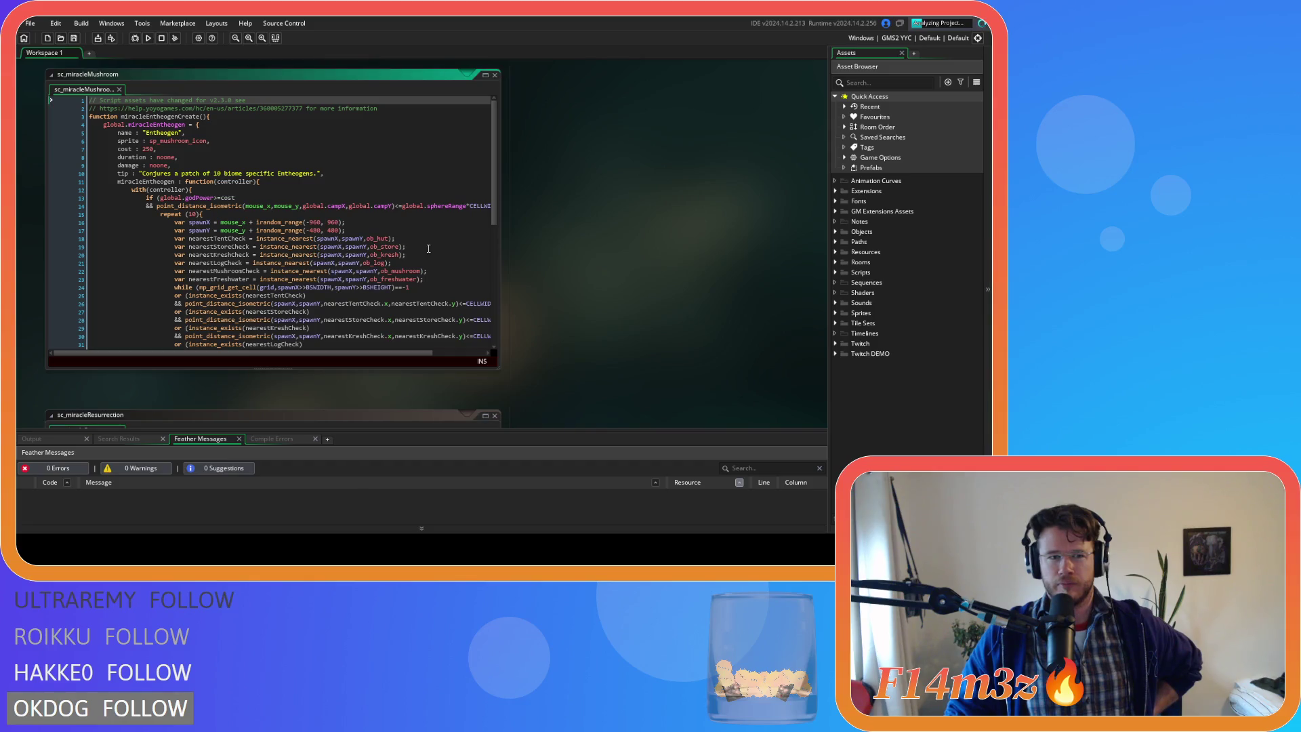
{"action": "left_click", "coordinate": [379, 230]}
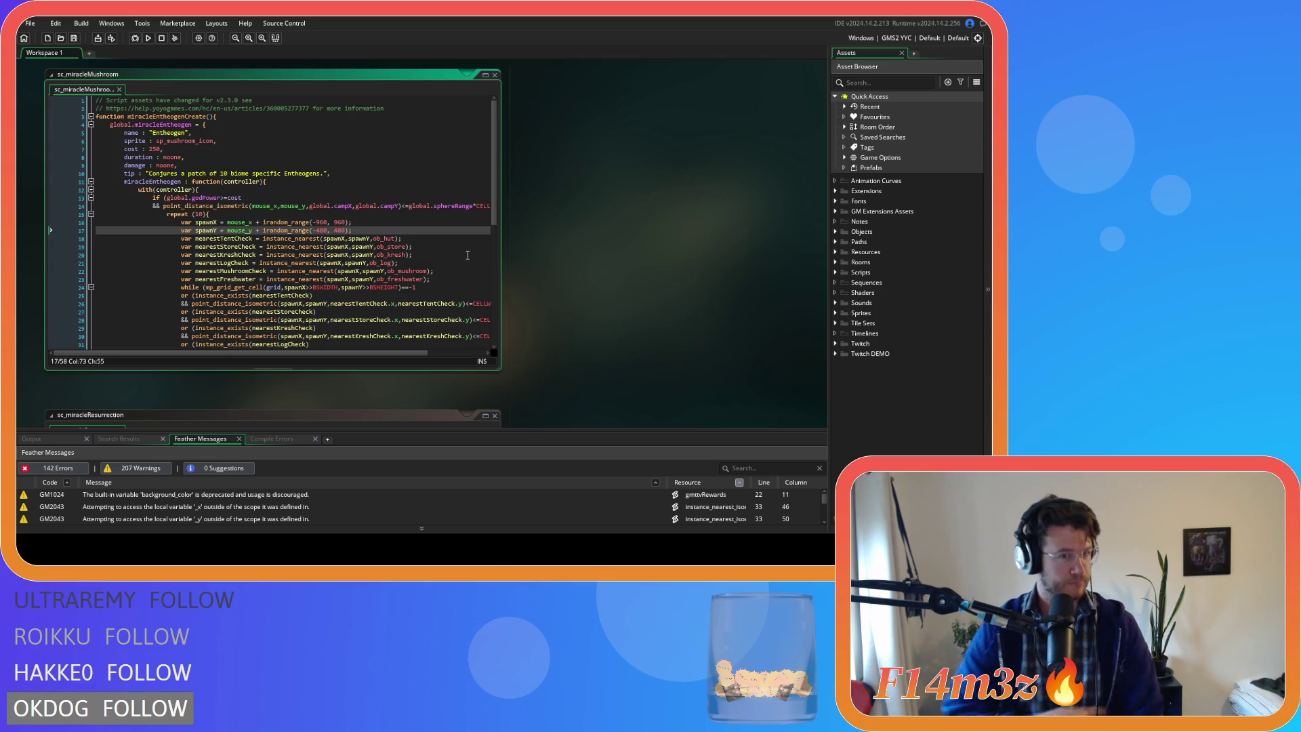
{"action": "left_click", "coordinate": [350, 185]}
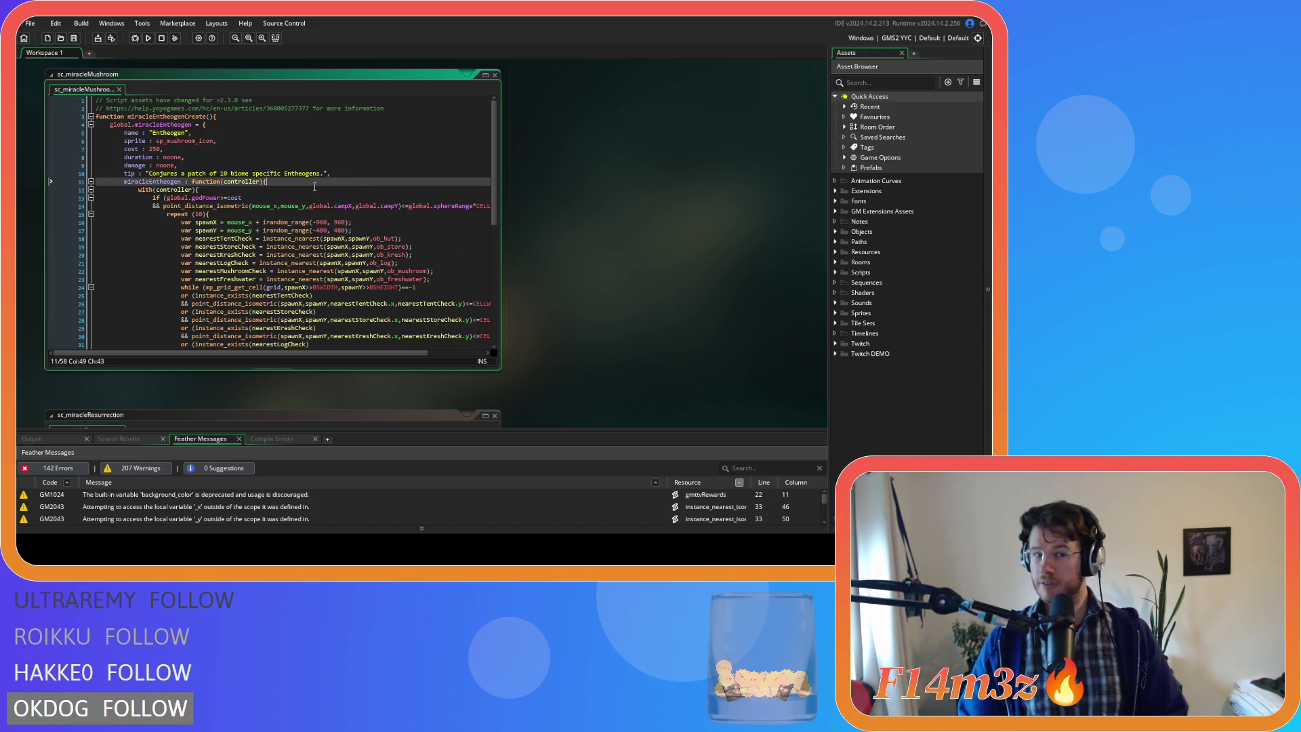
{"action": "left_click", "coordinate": [334, 206]}
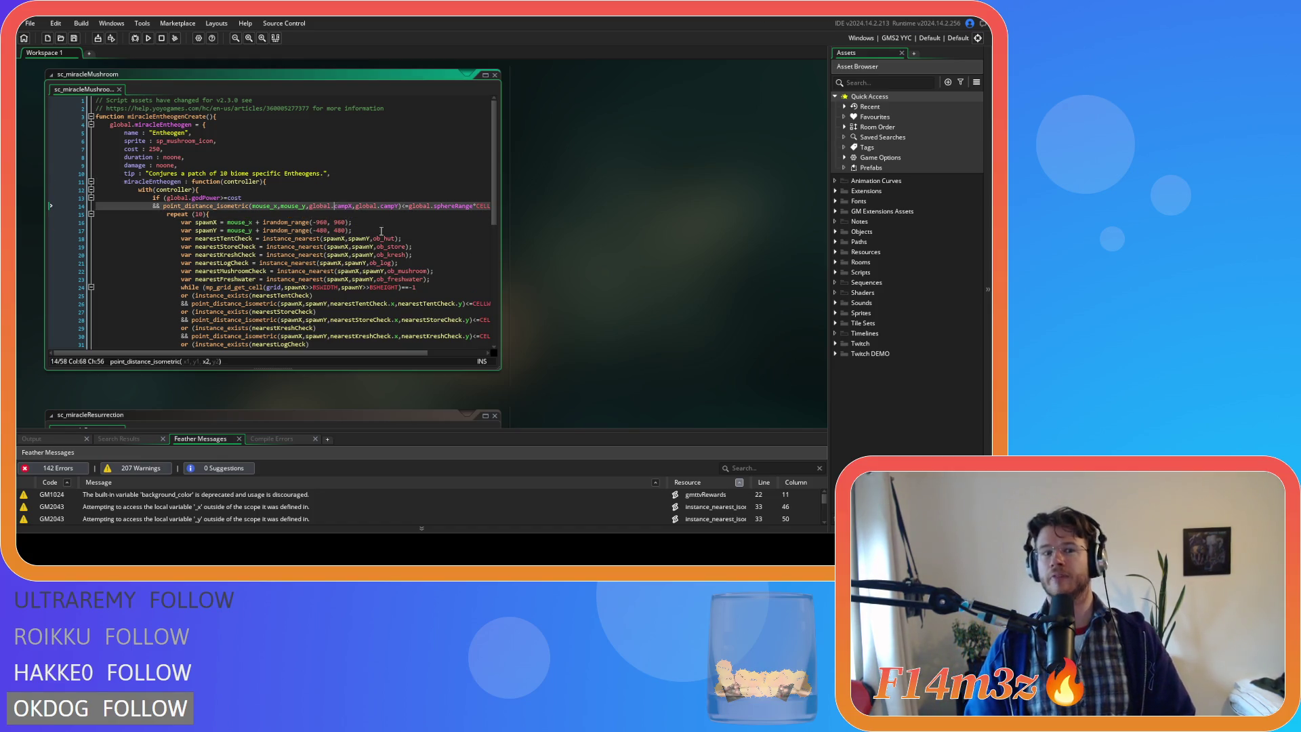
{"action": "left_click", "coordinate": [496, 75]}
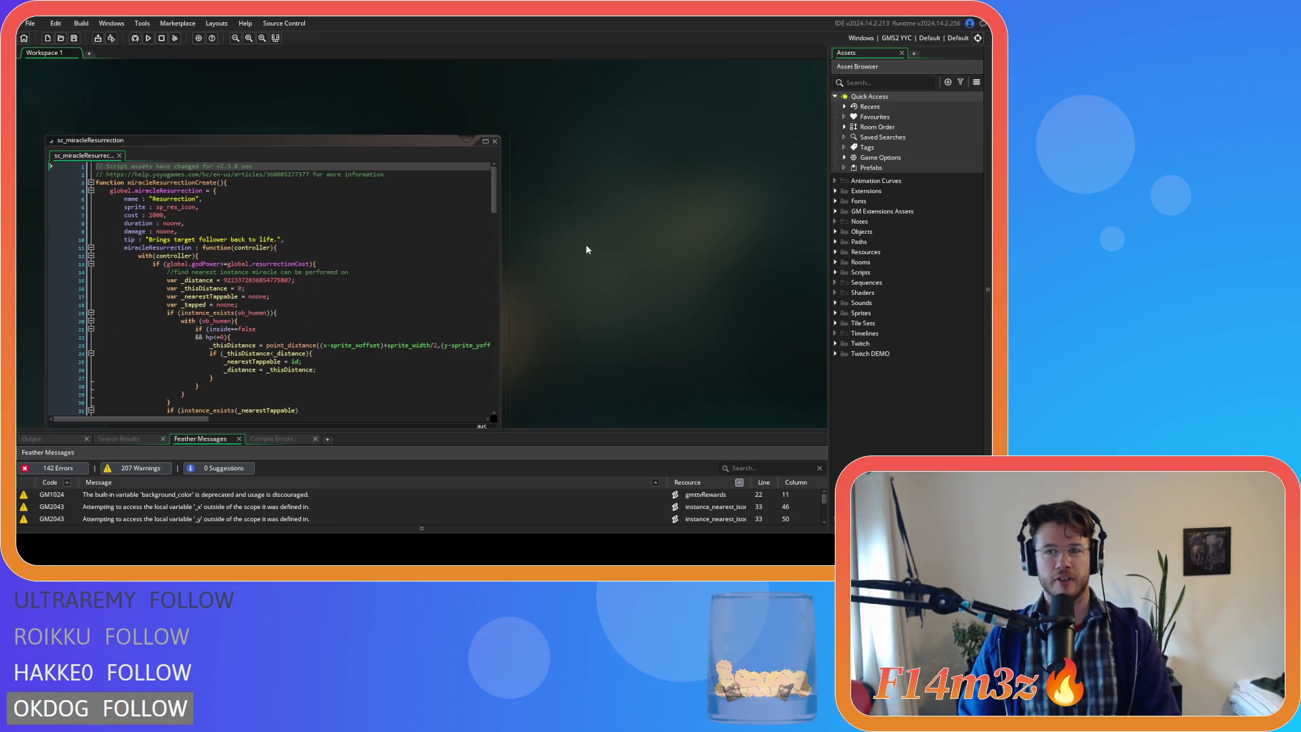
- Expand the Scripts and Miracles folders while reviewing the Resurrection script's damage line
{"action": "left_click", "coordinate": [409, 226]}
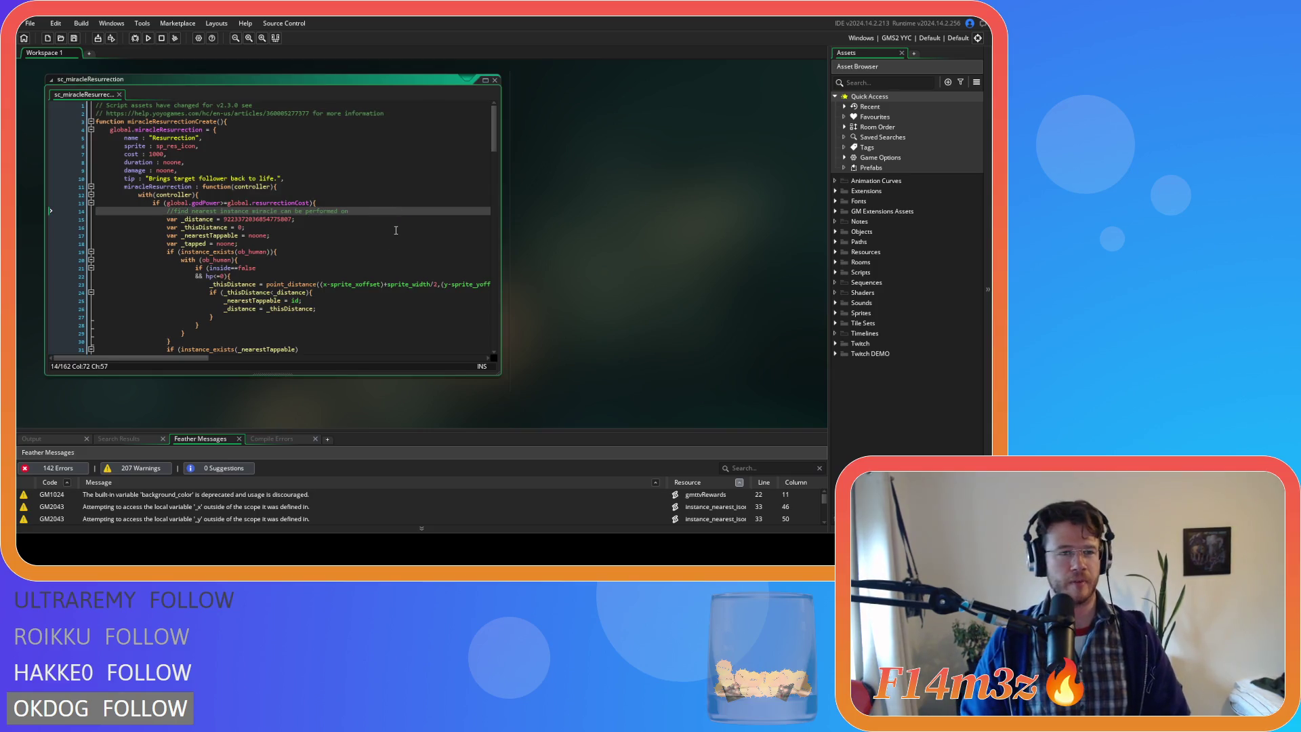
{"action": "left_click", "coordinate": [335, 174]}
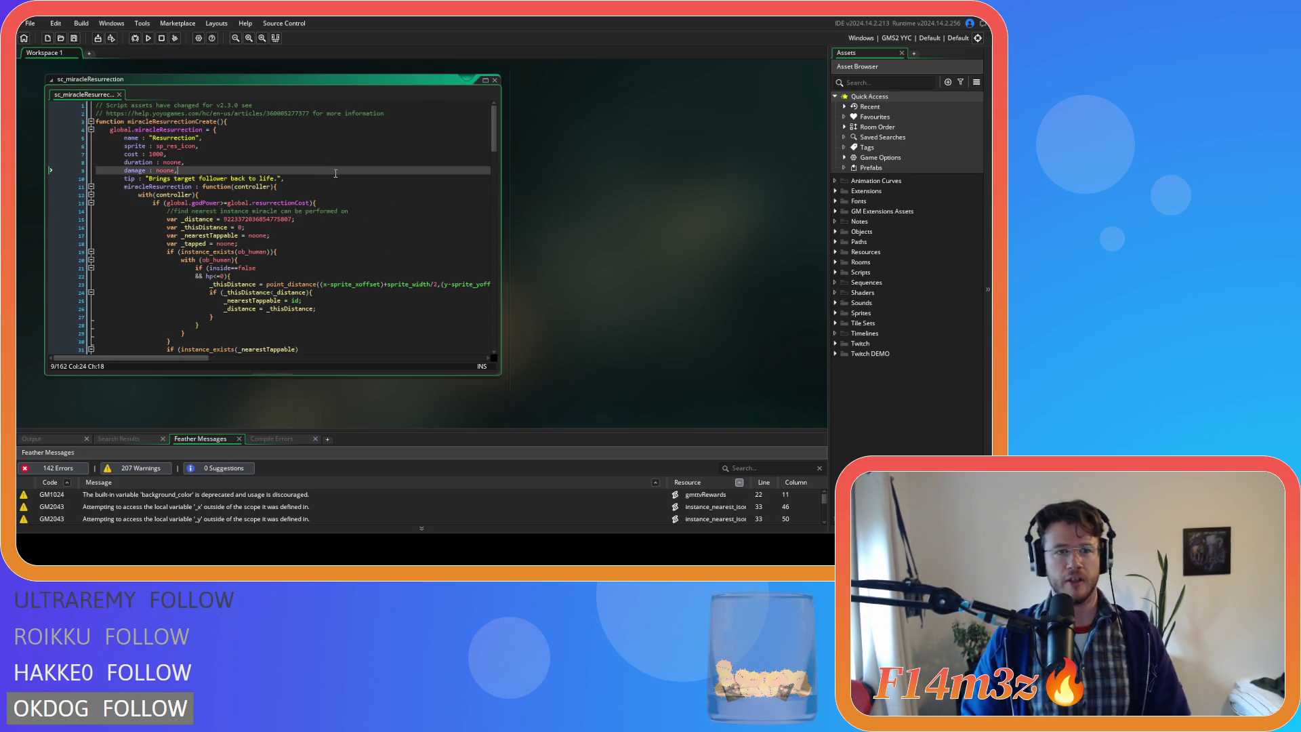
{"action": "left_click", "coordinate": [420, 236]}
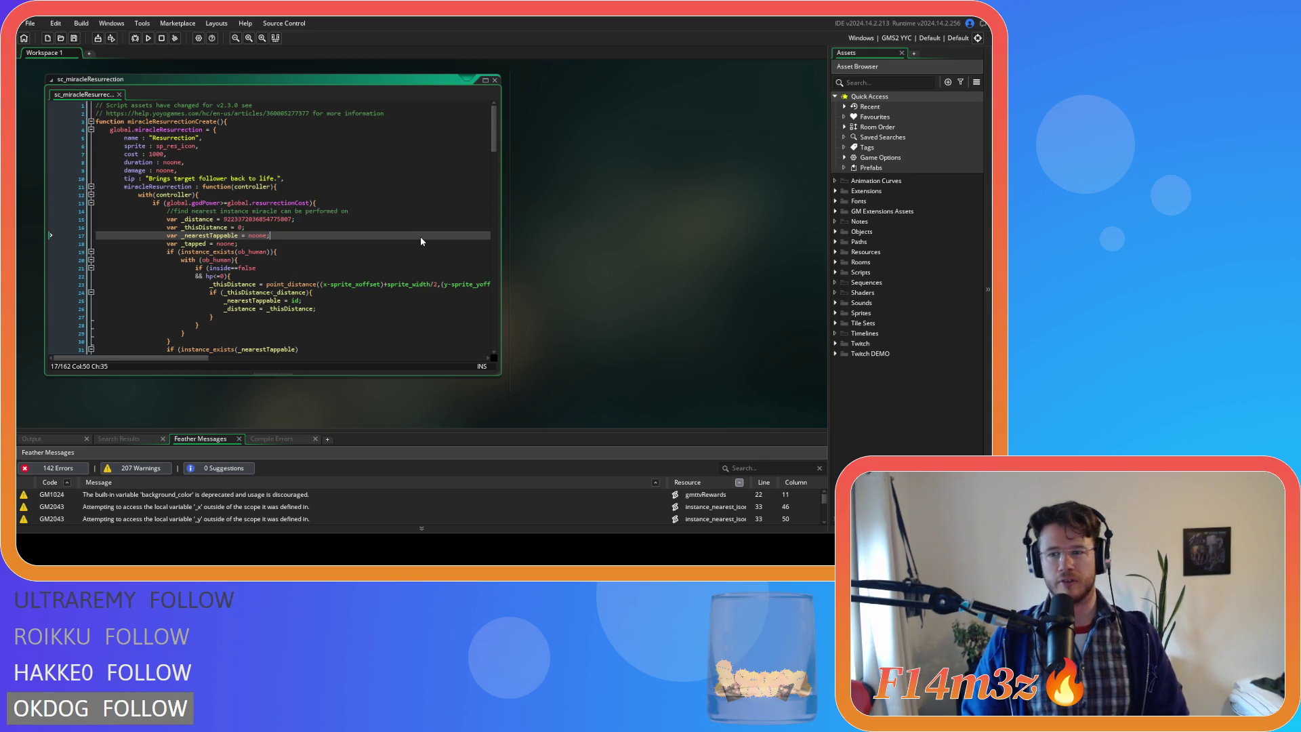
{"action": "left_click", "coordinate": [838, 273]}
{"action": "scroll", "coordinate": [837, 292], "scroll_direction": "down", "scroll_amount": 3}
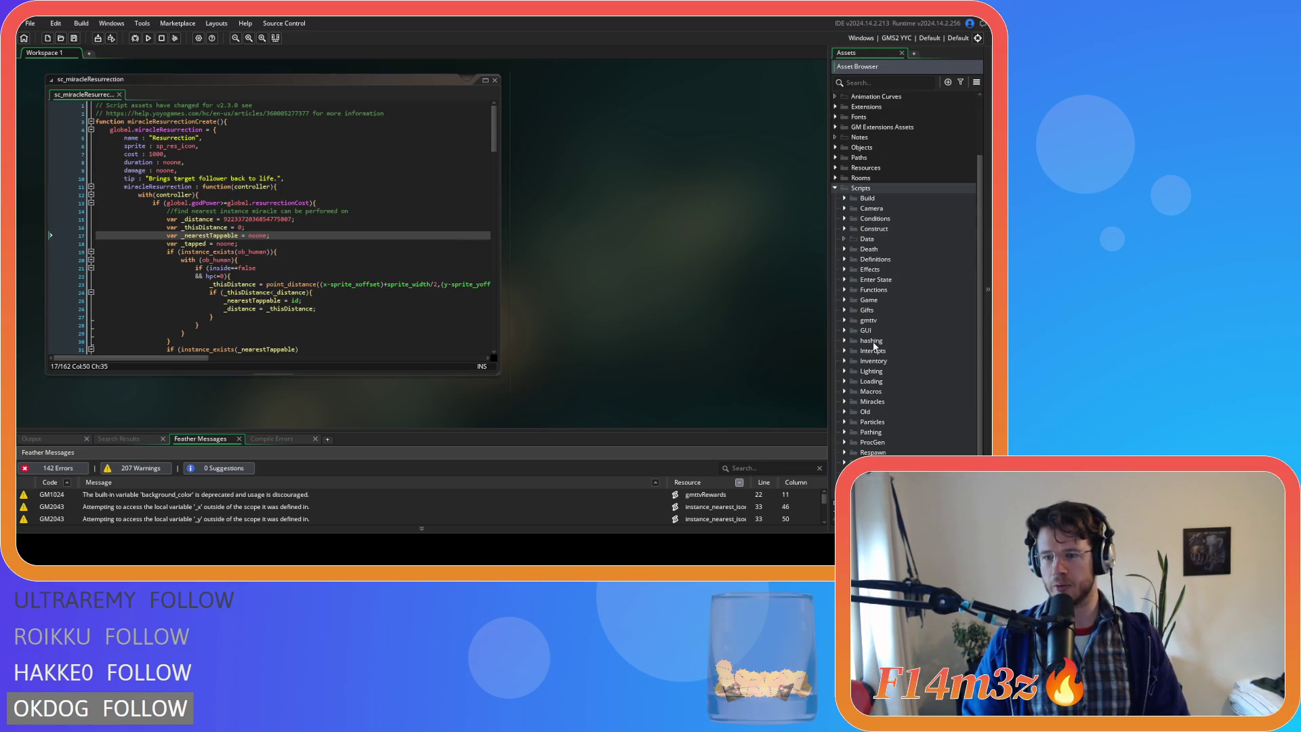
{"action": "scroll", "coordinate": [849, 306], "scroll_direction": "down", "scroll_amount": 2}
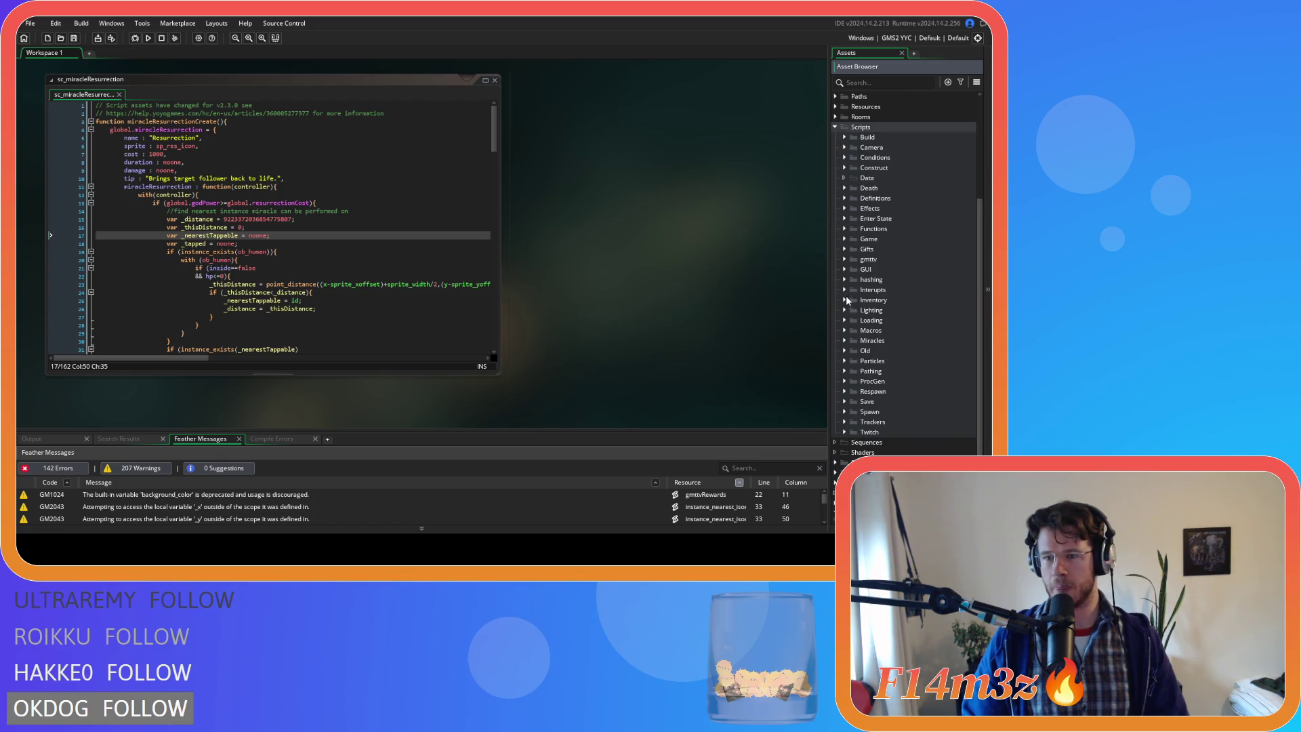
{"action": "left_click", "coordinate": [847, 340]}
{"action": "scroll", "coordinate": [888, 364], "scroll_direction": "down", "scroll_amount": 4}
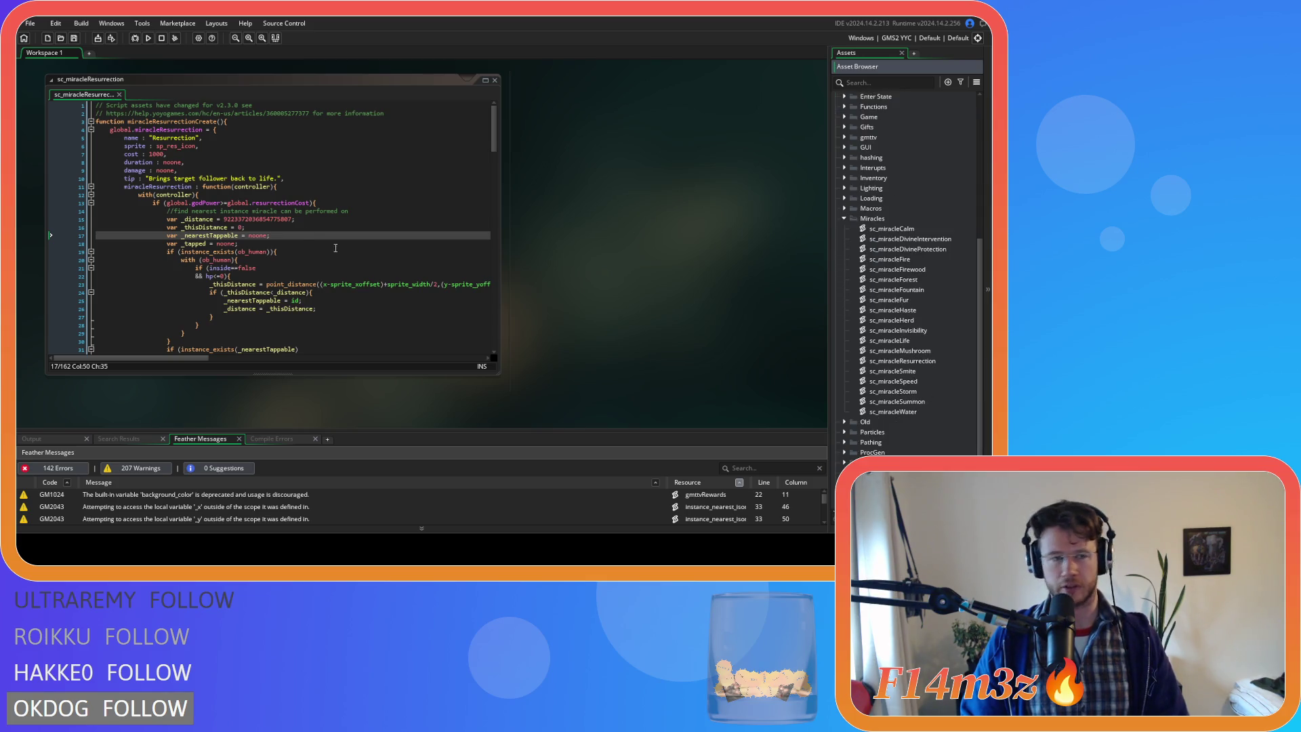
- Check lines 8 through 20 of the Resurrection script, including the instance_exists call
{"action": "left_click", "coordinate": [303, 231]}
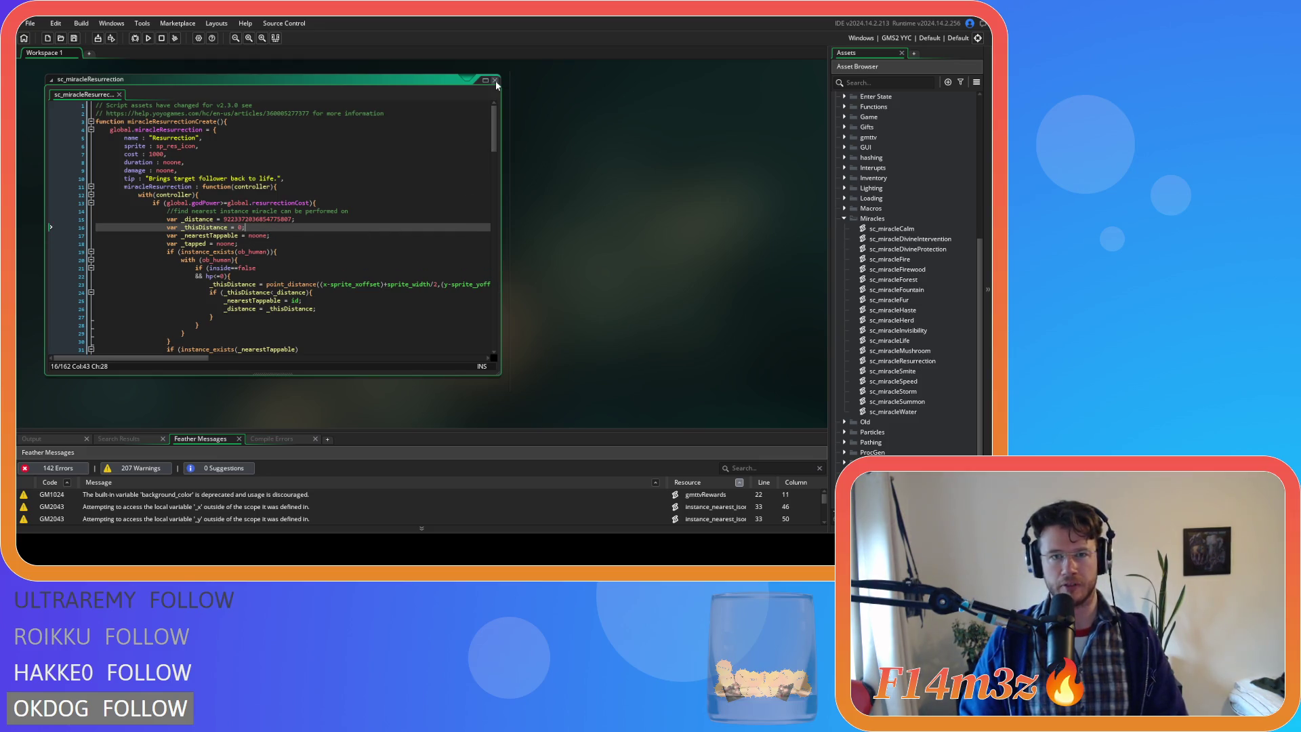
{"action": "left_click", "coordinate": [247, 258]}
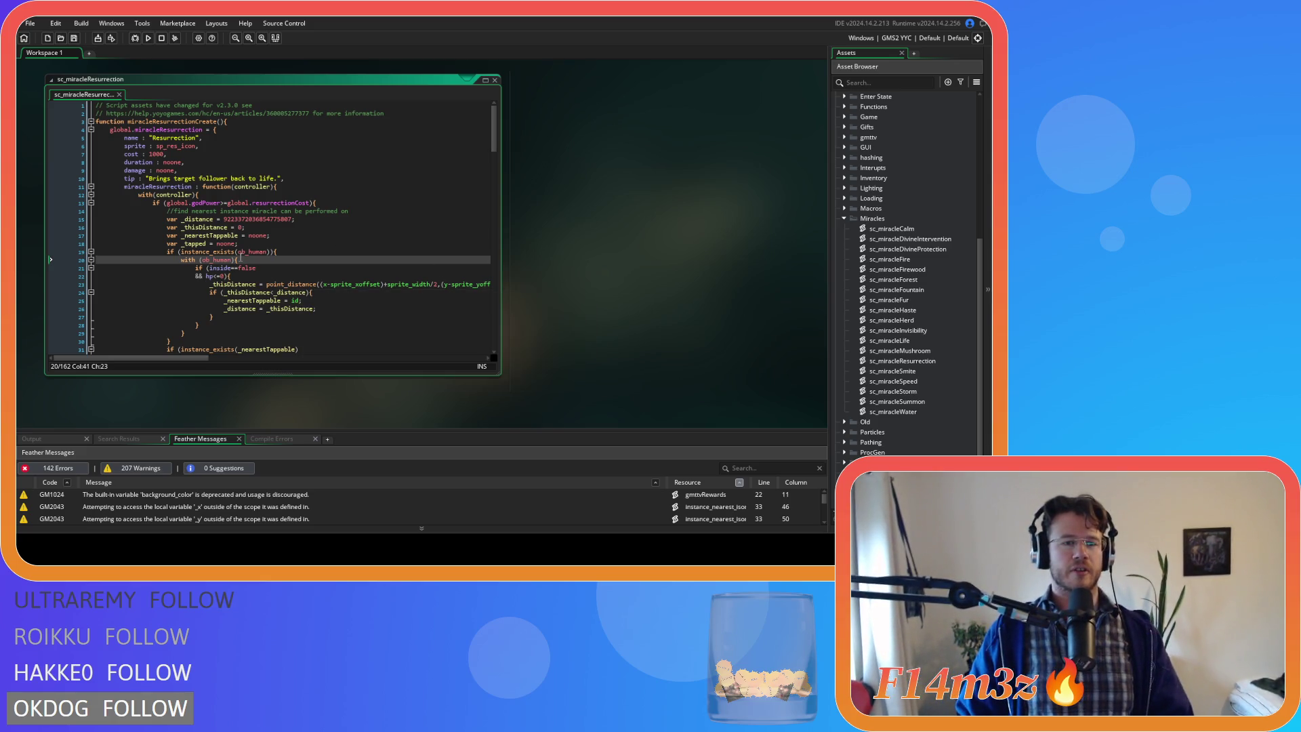
{"action": "left_click", "coordinate": [109, 162]}
{"action": "left_click", "coordinate": [209, 252]}
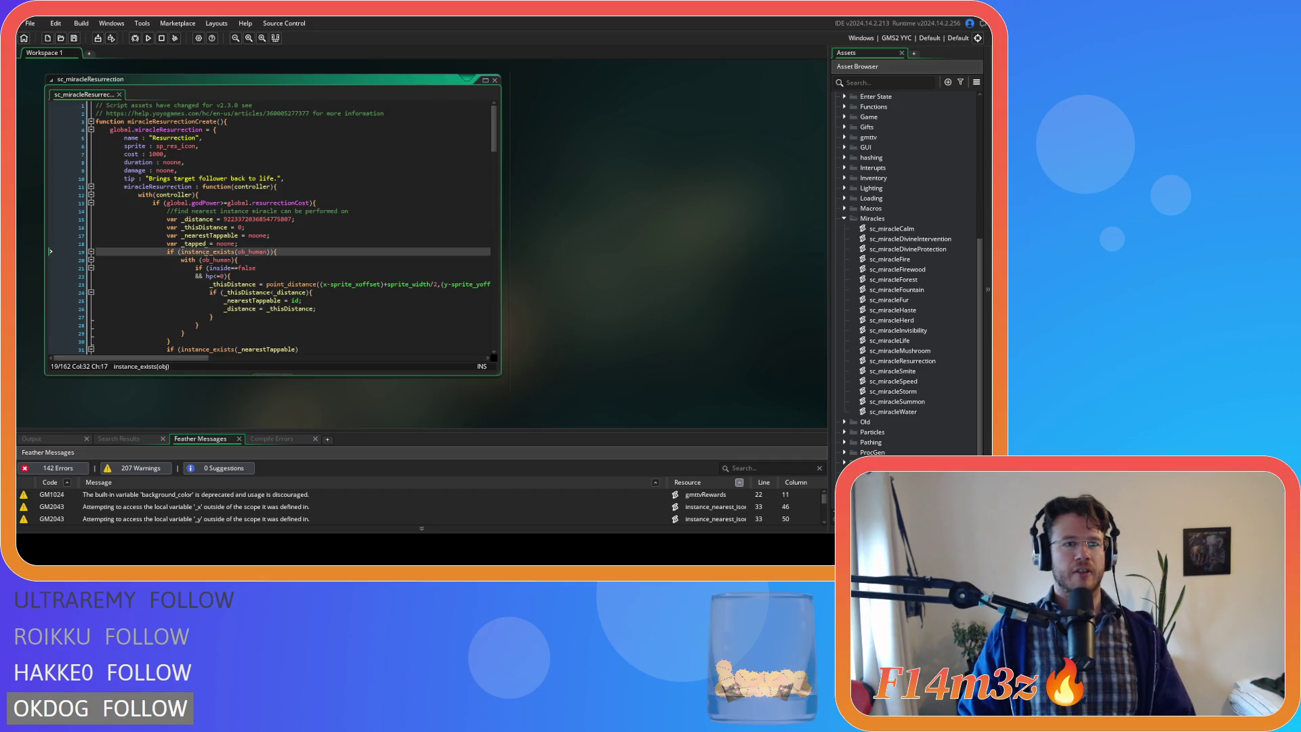
- Close all script editors, collapse the Miracles and Scripts folders, and select the background_color warning
{"action": "right_click", "coordinate": [645, 226]}
{"action": "mouse_move", "coordinate": [667, 241]}
{"action": "left_click", "coordinate": [728, 294]}
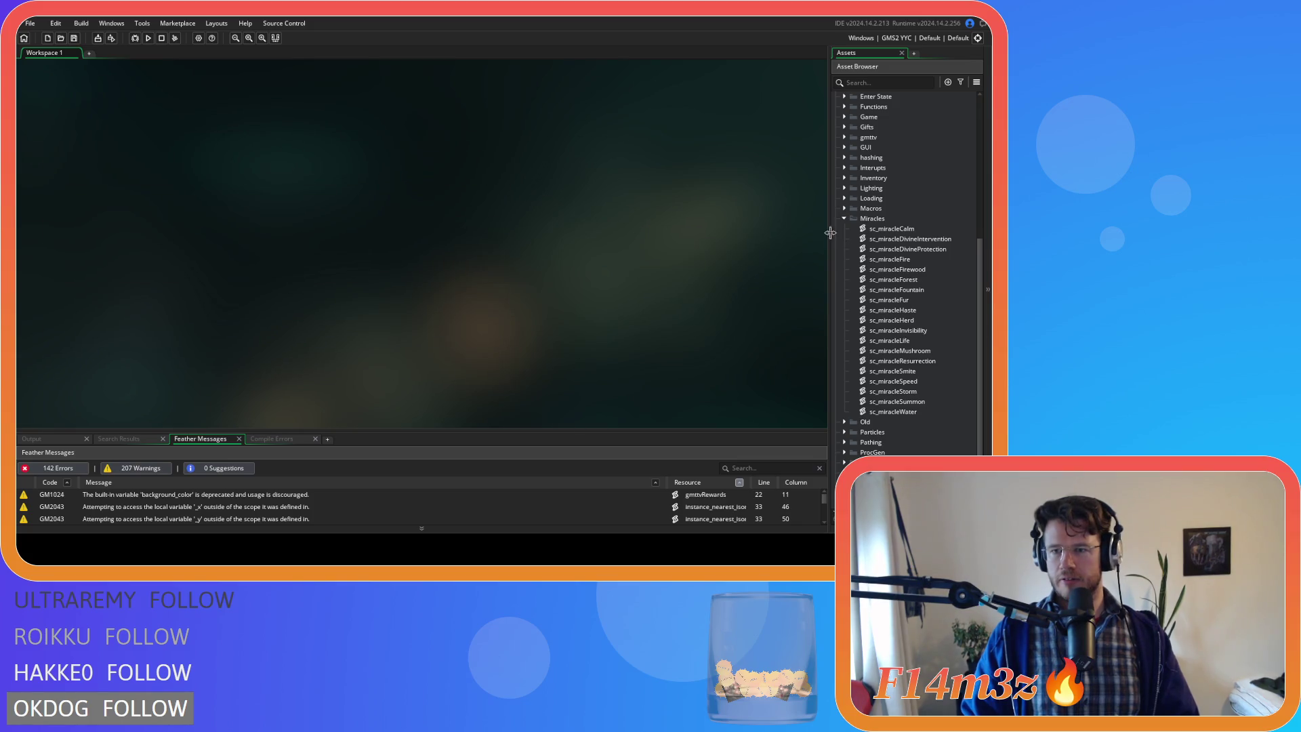
{"action": "left_click", "coordinate": [843, 218]}
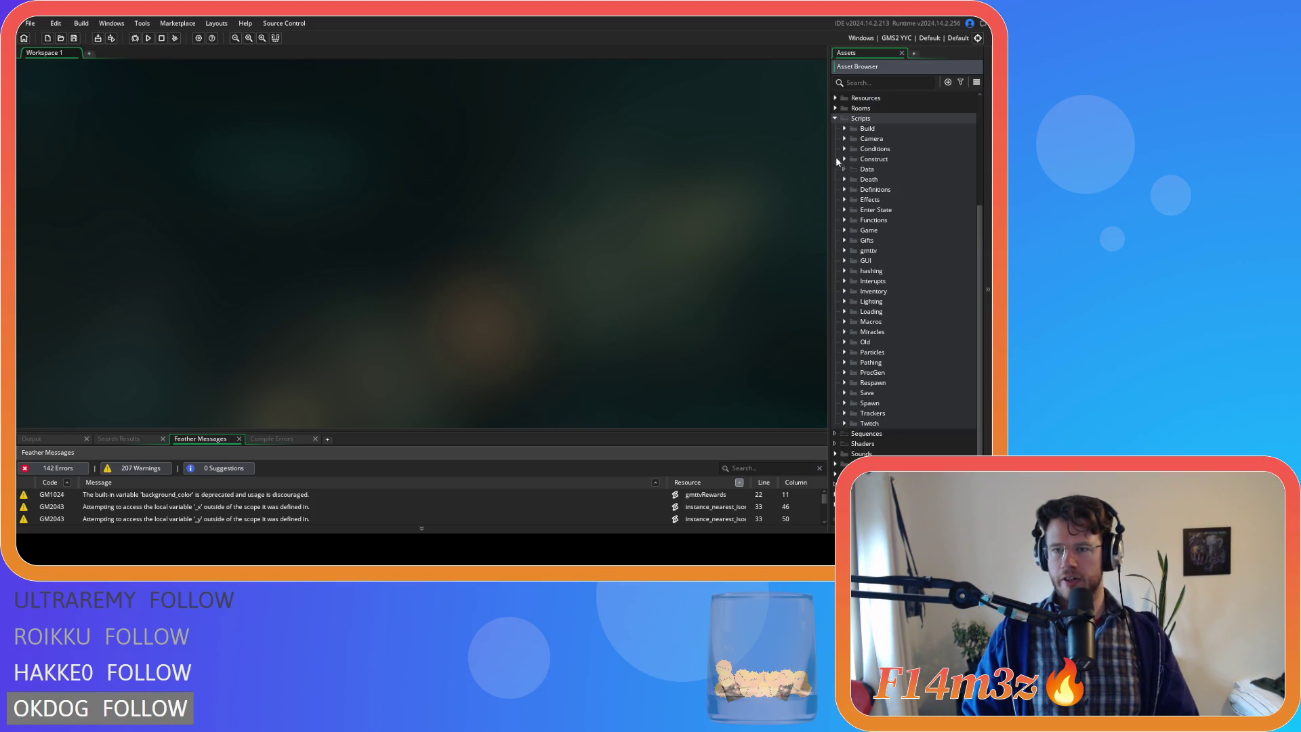
{"action": "left_click", "coordinate": [835, 119]}
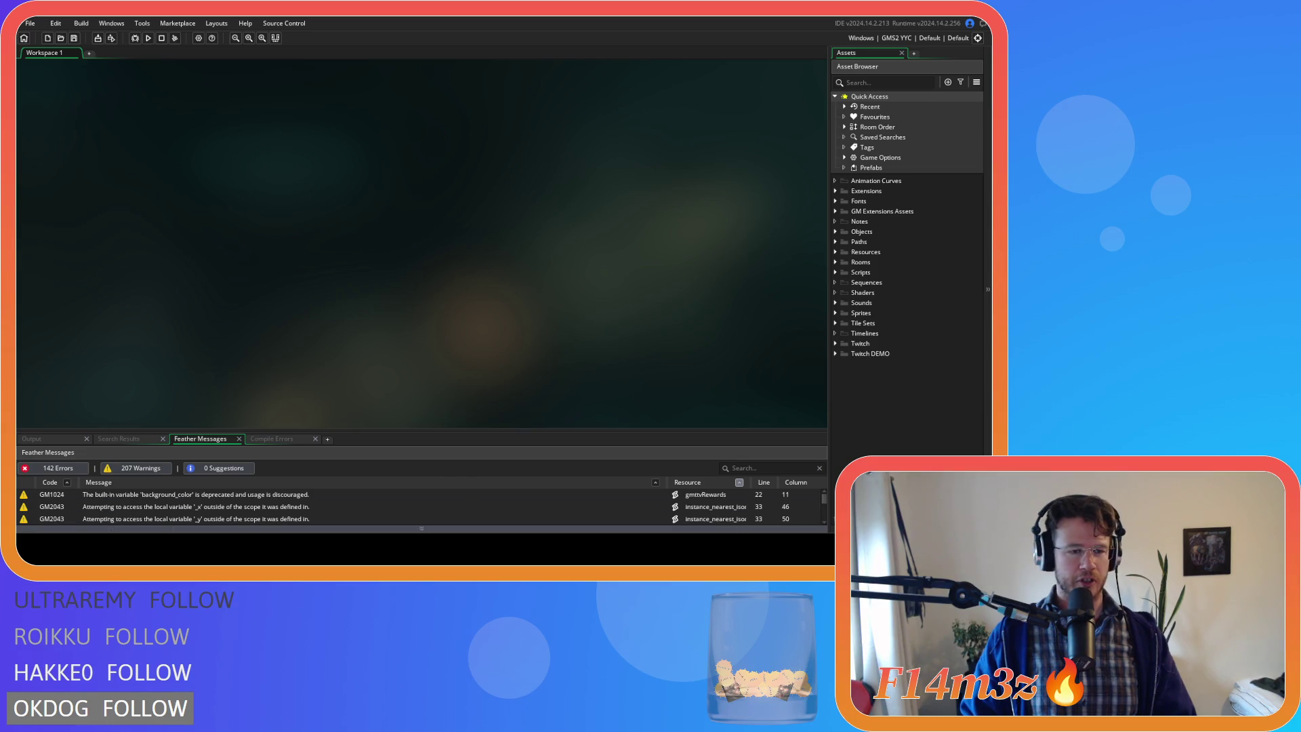
{"action": "left_click", "coordinate": [203, 494]}
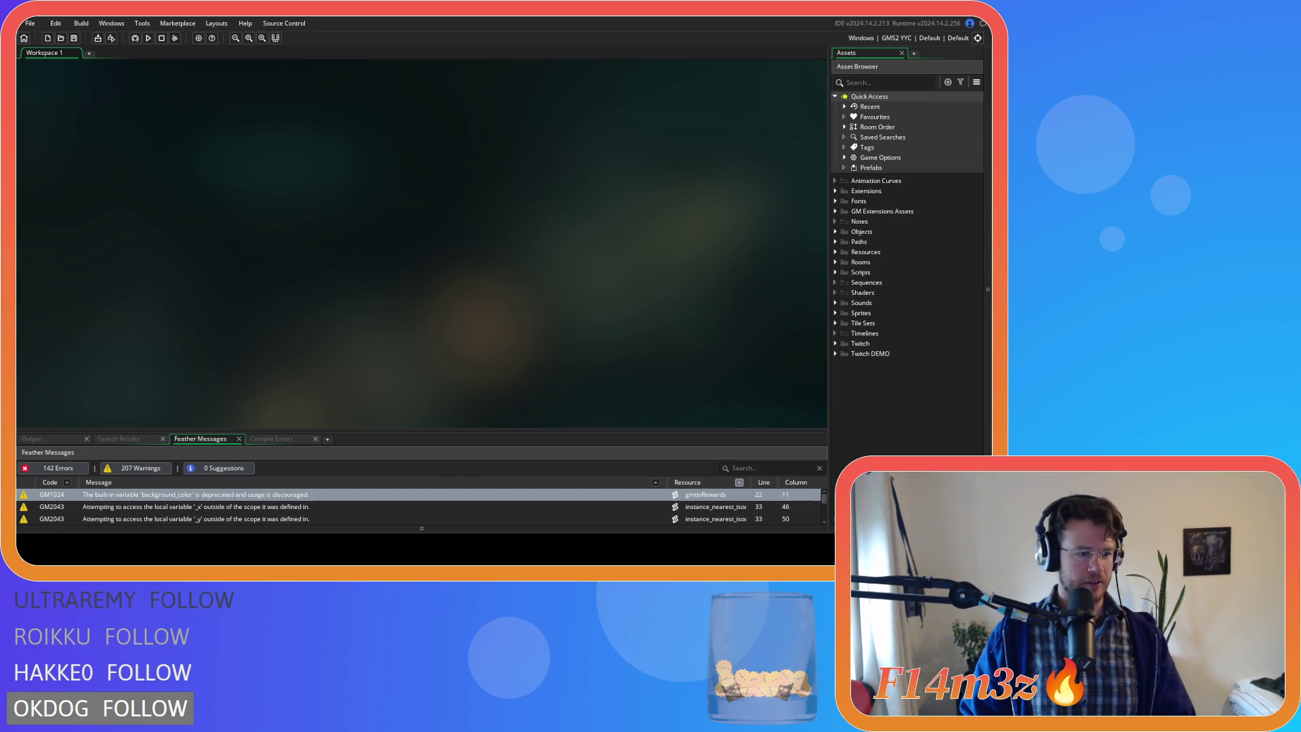